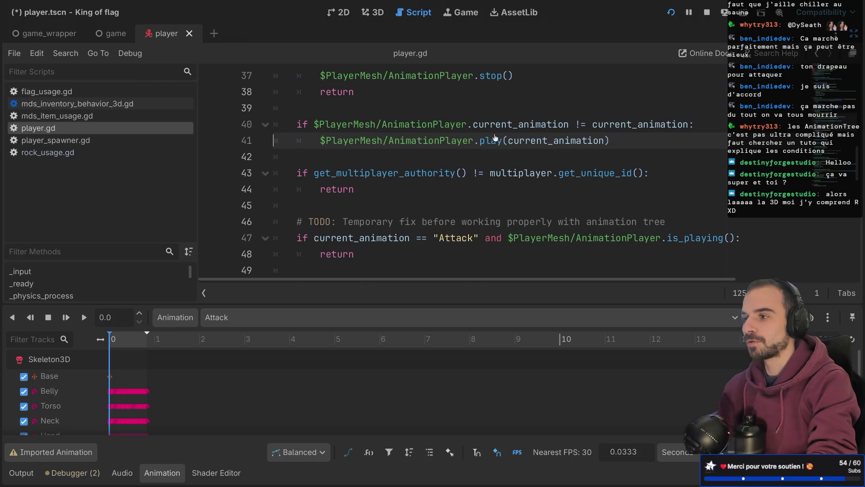
# - Widen the code editor by narrowing the script list and review player.gd
pyautogui.scroll(-2, 490, 141)
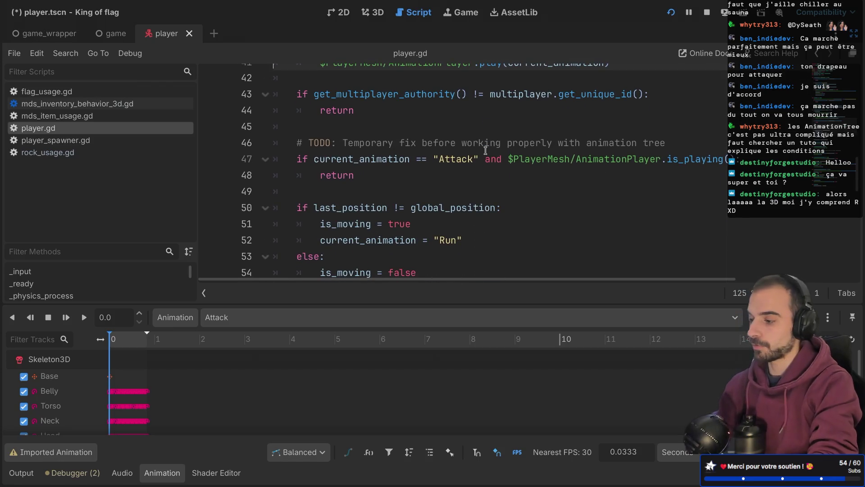
pyautogui.scroll(2, 485, 150)
pyautogui.moveTo(198, 199); pyautogui.dragTo(154, 198)
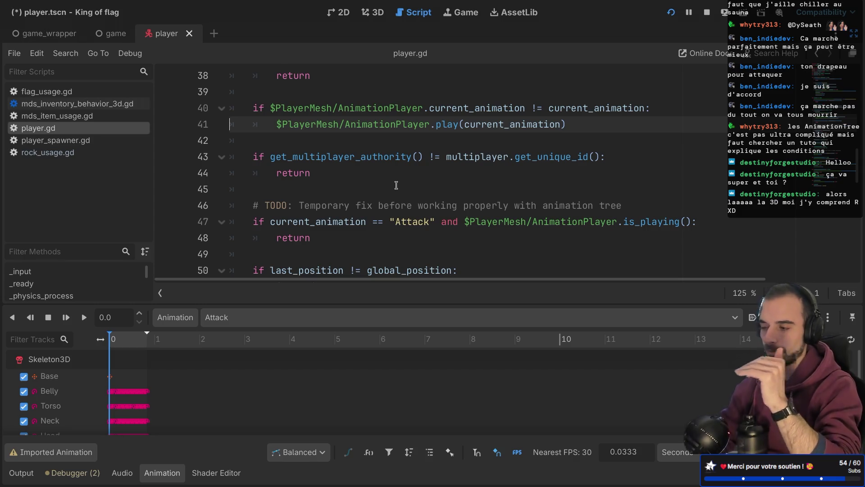
pyautogui.scroll(-5, 270, 397)
pyautogui.scroll(5, 270, 388)
# - Check the Animation dropdown's list of animations, keeping Attack selected
pyautogui.click(241, 323)
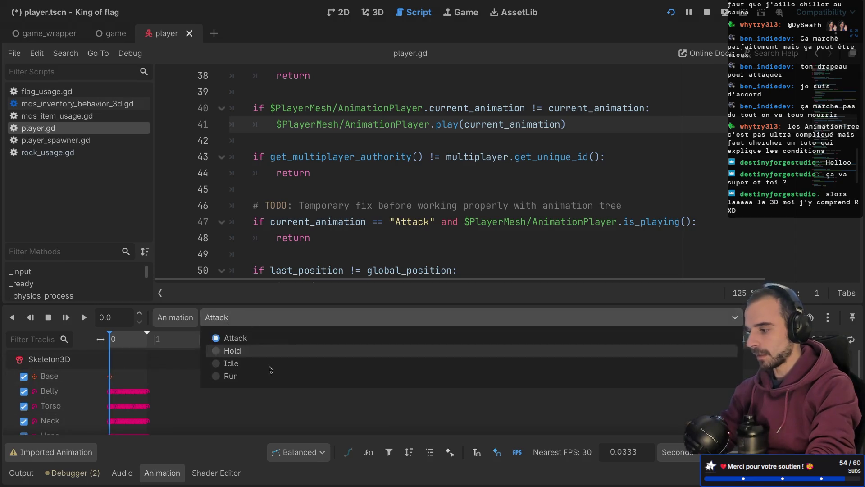
pyautogui.click(268, 319)
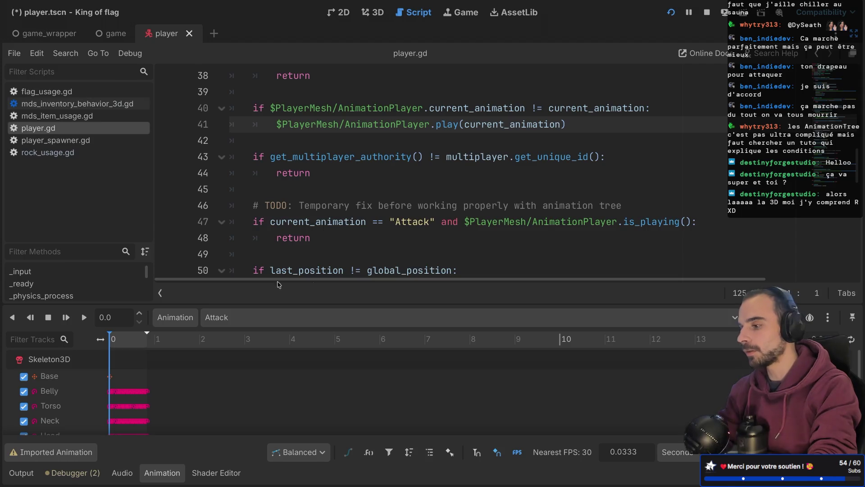
pyautogui.scroll(-2, 368, 169)
pyautogui.scroll(-2, 367, 169)
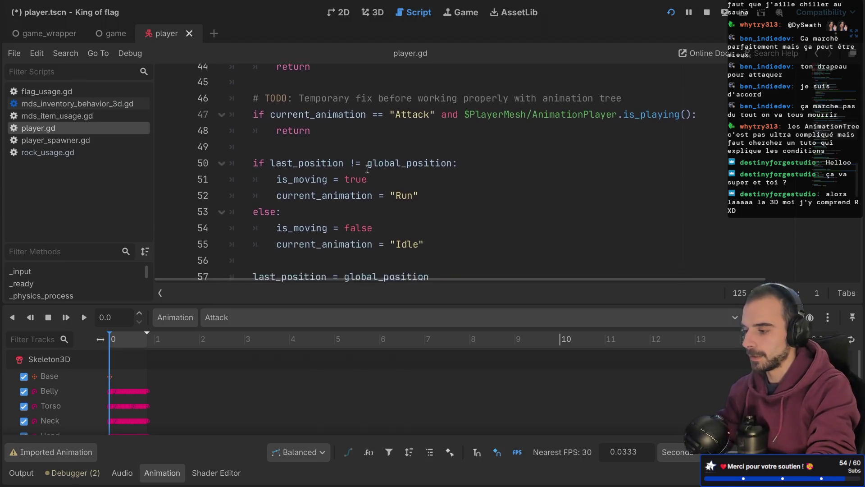
pyautogui.scroll(3, 367, 169)
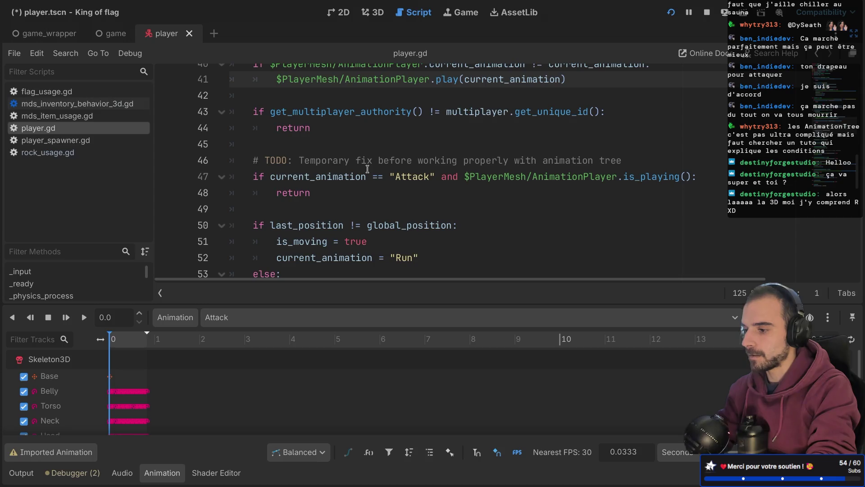
# - Go to the Attack check on line 47 and select current_animation on line 40
pyautogui.click(463, 177)
pyautogui.scroll(1, 442, 184)
pyautogui.scroll(-3, 440, 184)
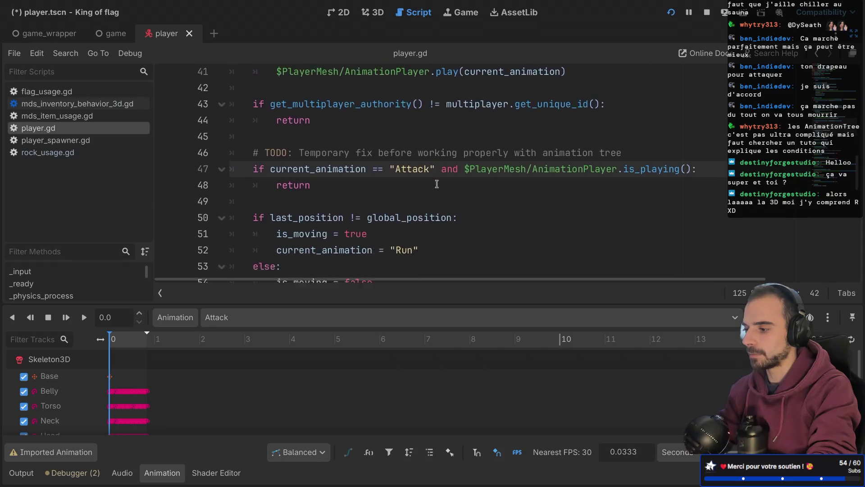
pyautogui.scroll(3, 437, 184)
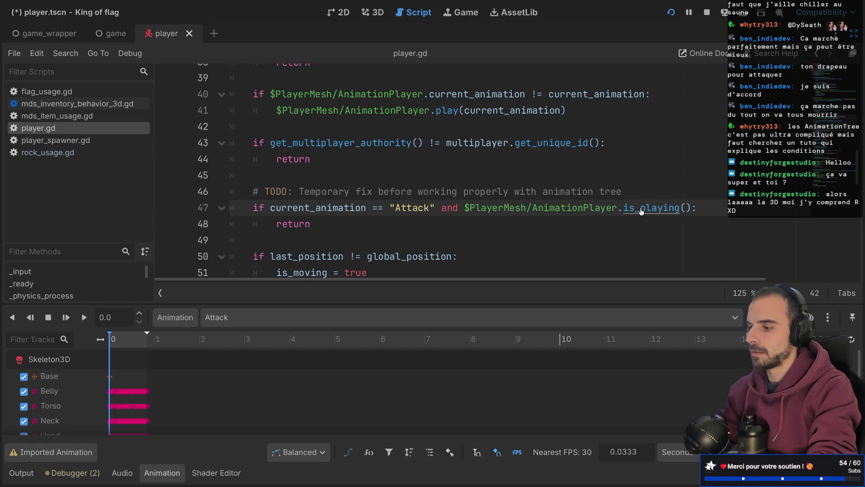
pyautogui.scroll(3, 642, 211)
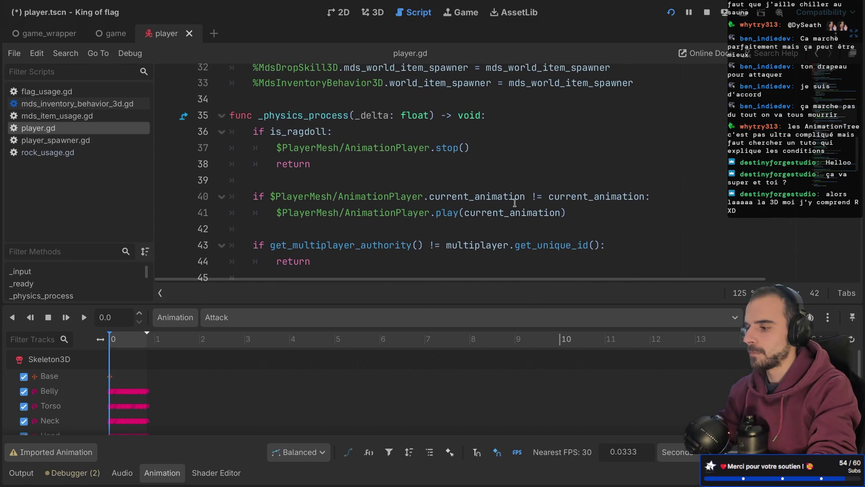
pyautogui.doubleClick(519, 198)
pyautogui.moveTo(601, 198)
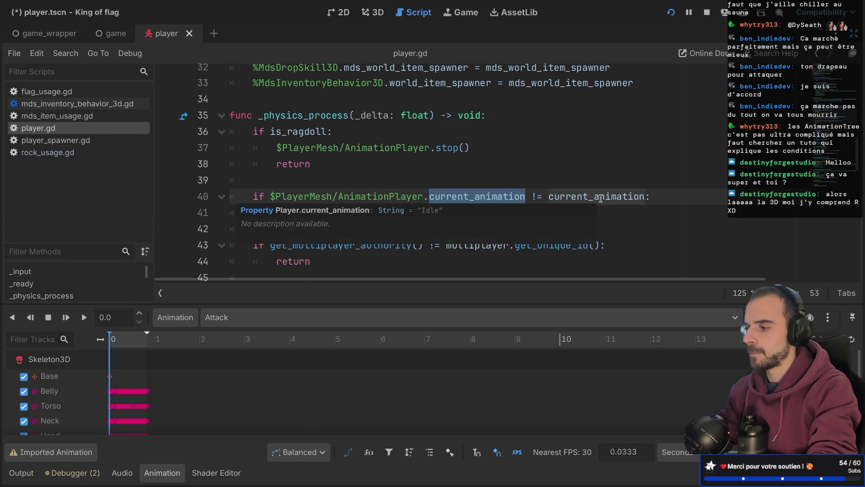
# - Close the bottom Animation panel and exit distraction-free mode (Ctrl+Shift+F11) to restore the docks
pyautogui.scroll(-15, 546, 199)
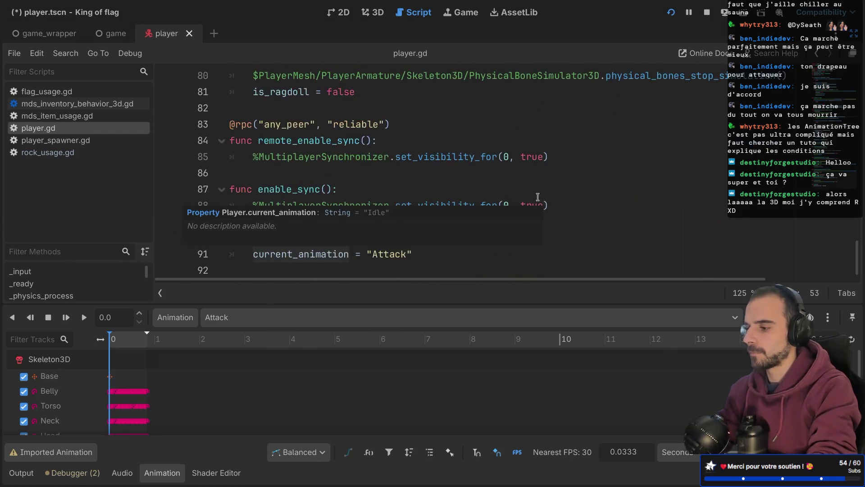
pyautogui.scroll(15, 527, 193)
pyautogui.hscroll(3, 527, 193)
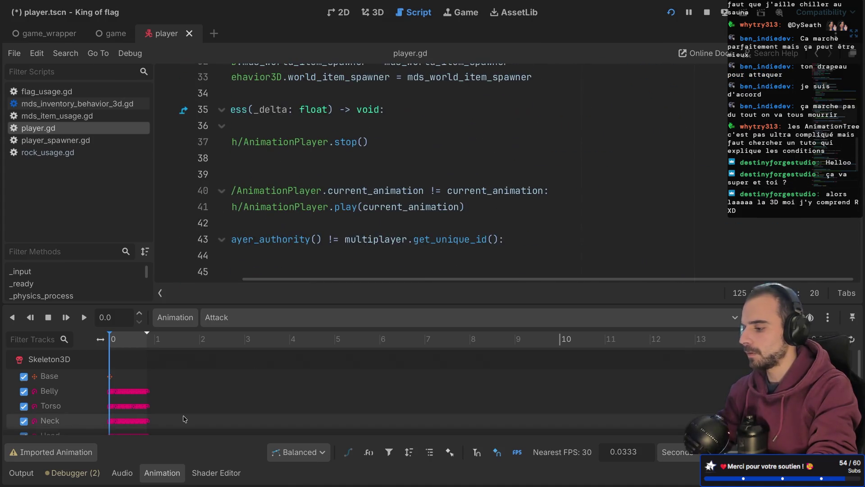
pyautogui.click(162, 473)
pyautogui.hscroll(-3, 407, 244)
pyautogui.scroll(-2, 407, 243)
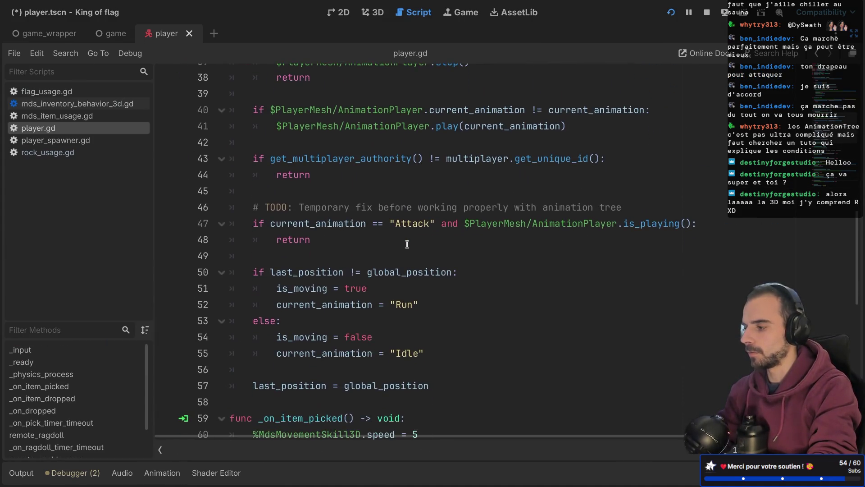
pyautogui.hotkey('ctrl', 'shift', 'F11')
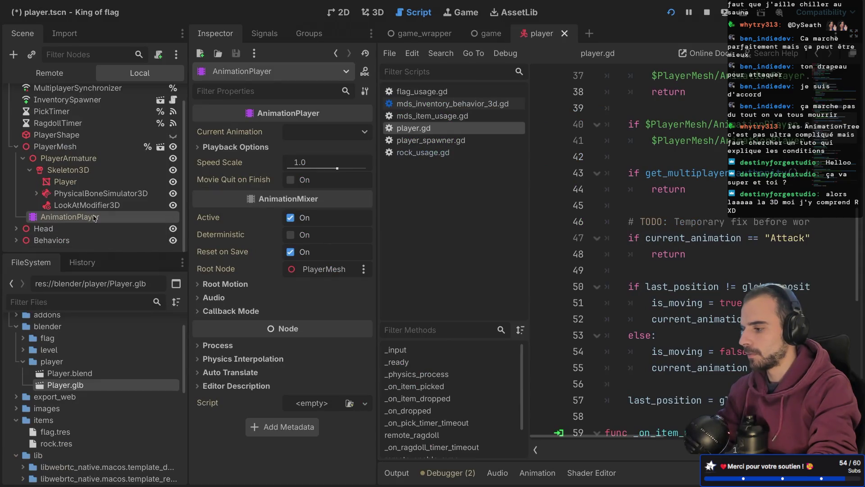
# - Open Player.glb's import settings and keep the Attack animation's Loop Mode non-looping
pyautogui.doubleClick(81, 388)
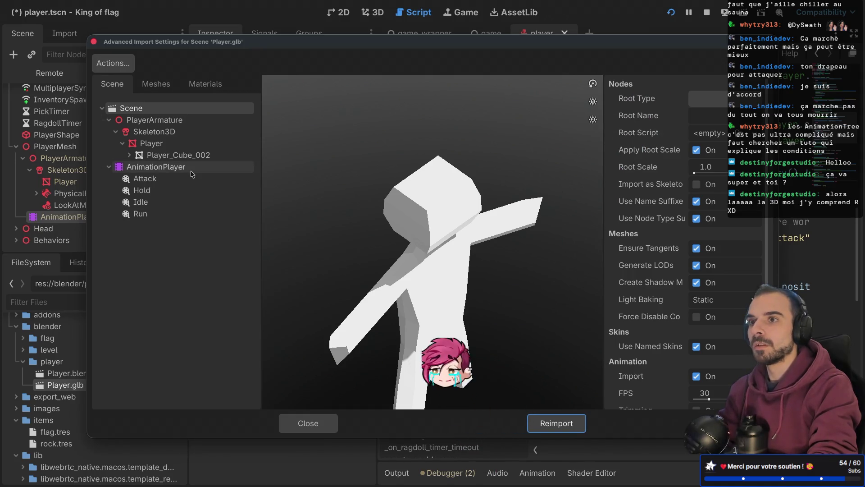
pyautogui.click(153, 180)
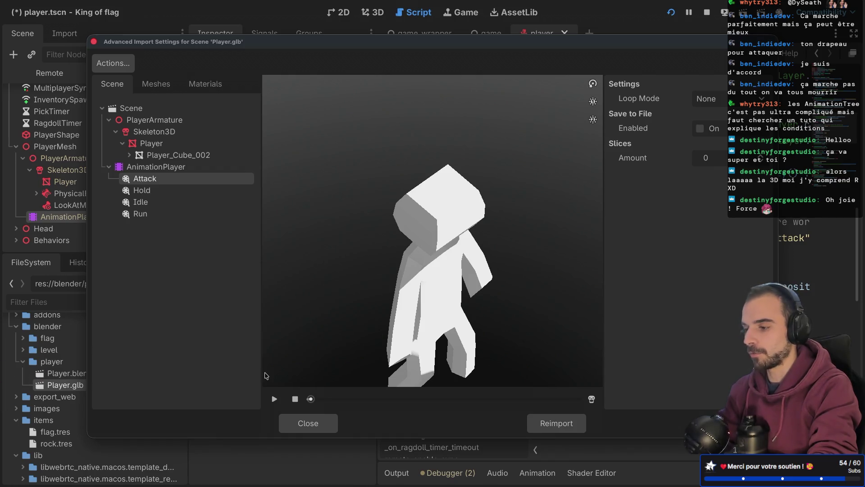
pyautogui.click(154, 84)
pyautogui.click(113, 83)
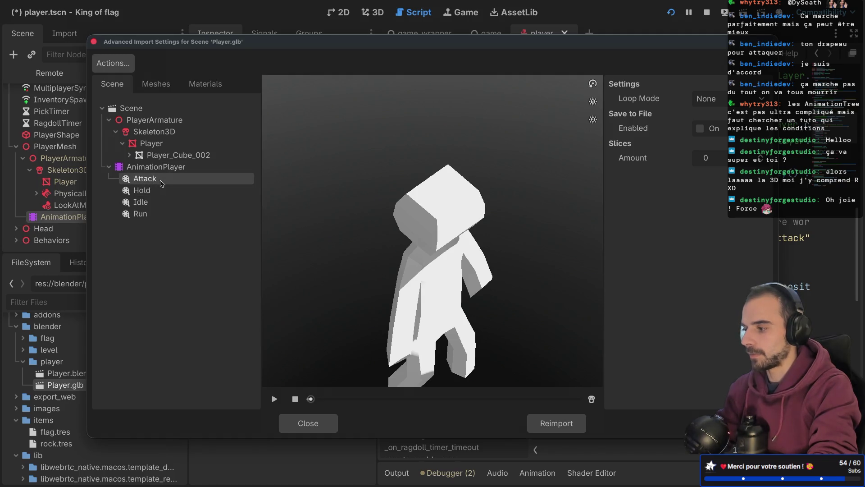
pyautogui.click(720, 100)
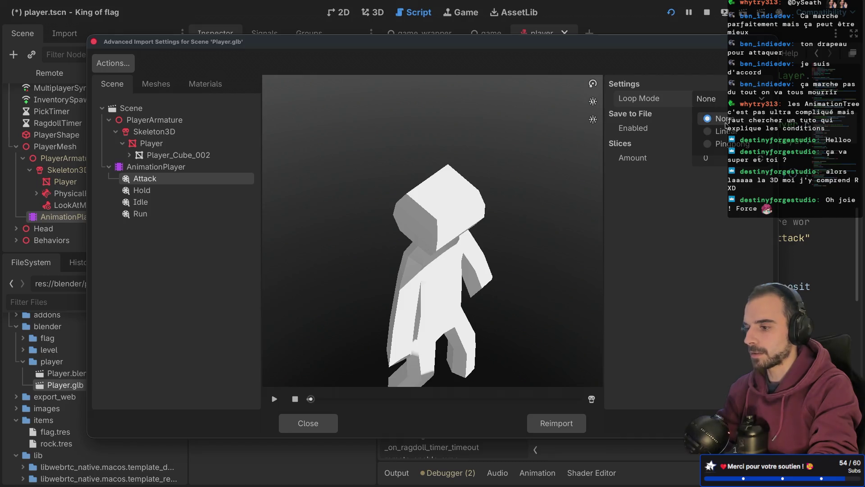
pyautogui.click(727, 126)
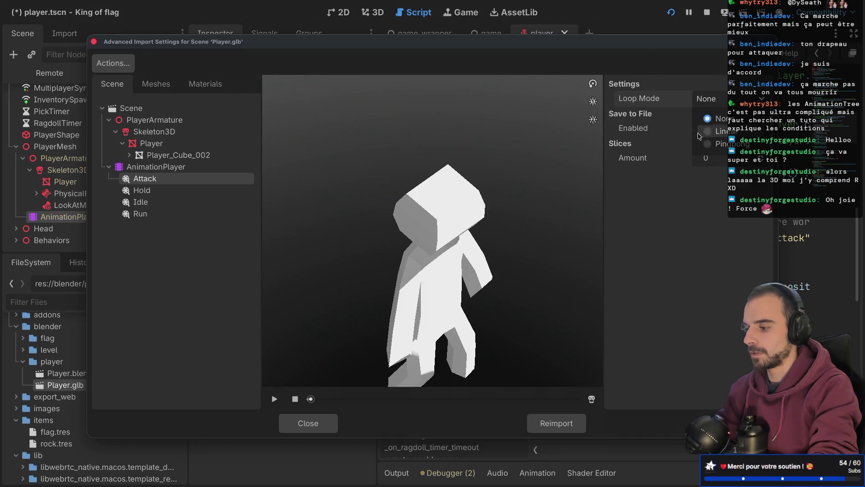
# - Preview Attack, reimport Player.glb, and quit Godot choosing Stop & Quit
pyautogui.click(274, 400)
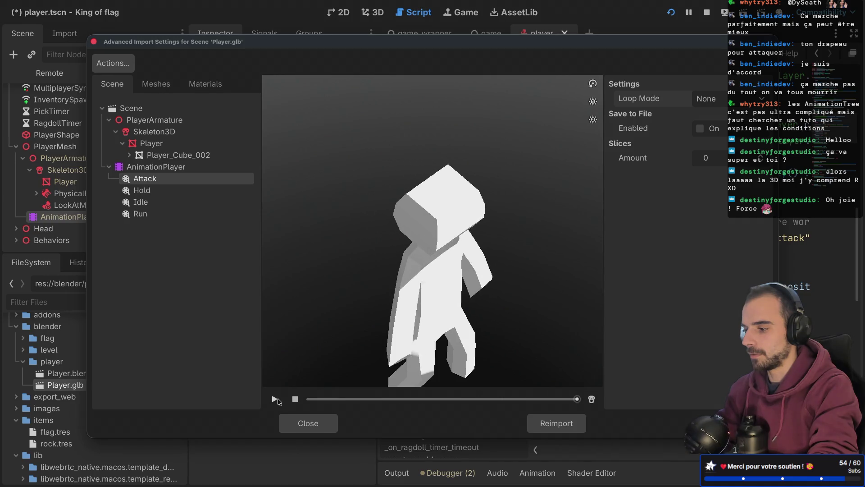
pyautogui.click(545, 424)
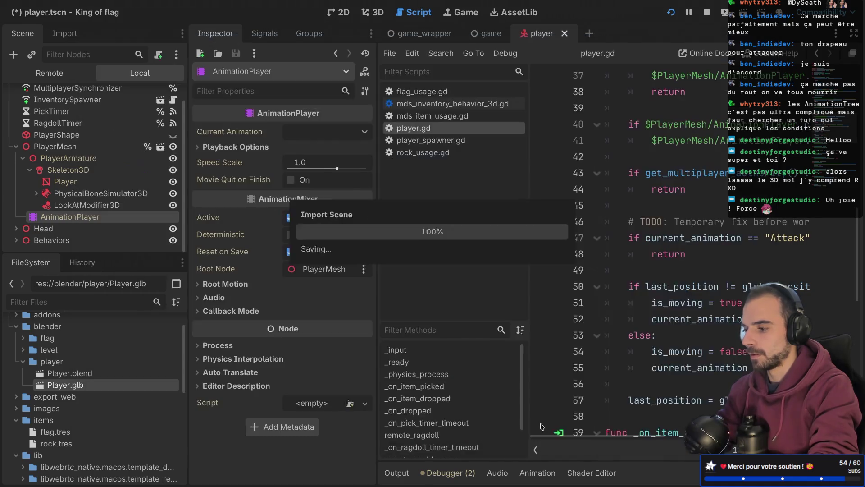
pyautogui.press('super+q')
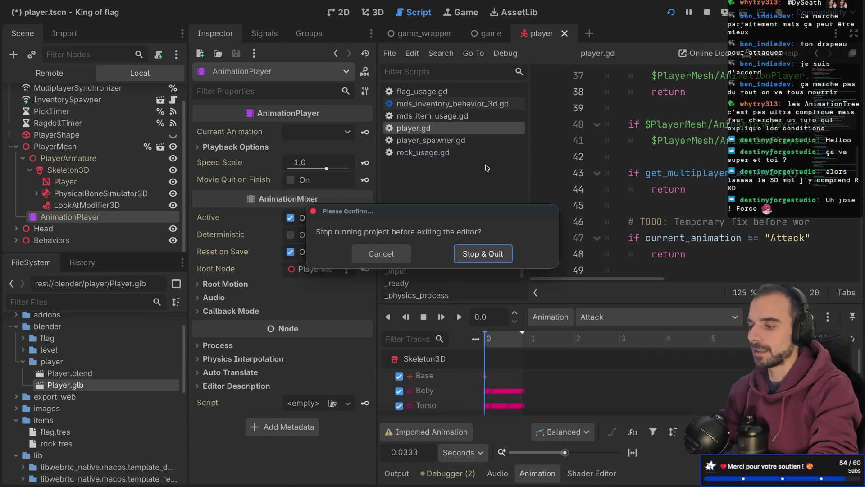
pyautogui.click(487, 248)
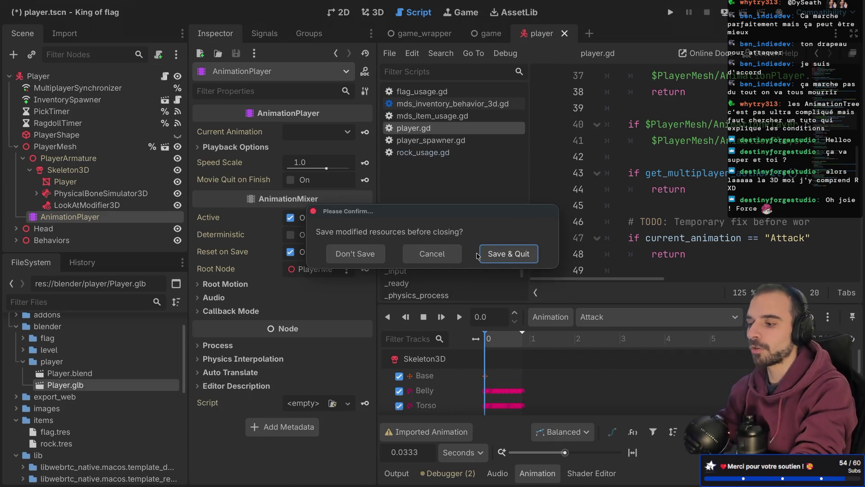
# - Save & Quit Godot, then relaunch it by searching 'godot' in Spotlight
pyautogui.click(514, 253)
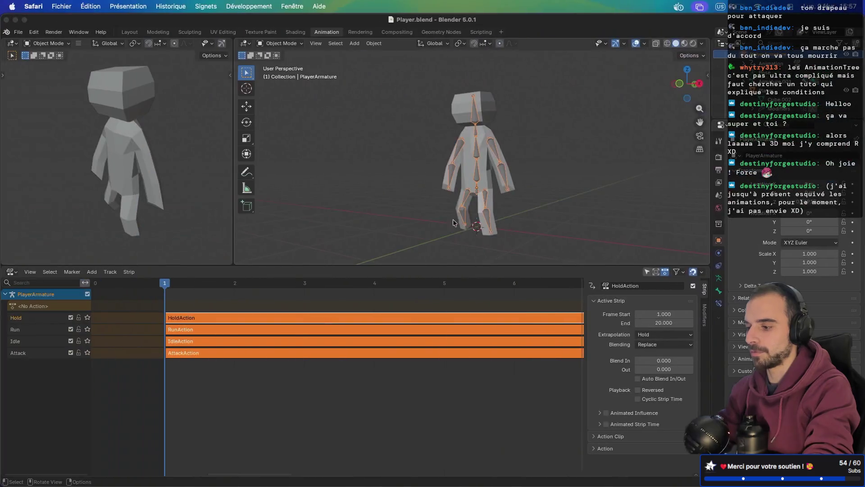
pyautogui.press('super+space')
pyautogui.write('godot')
pyautogui.press('Return')
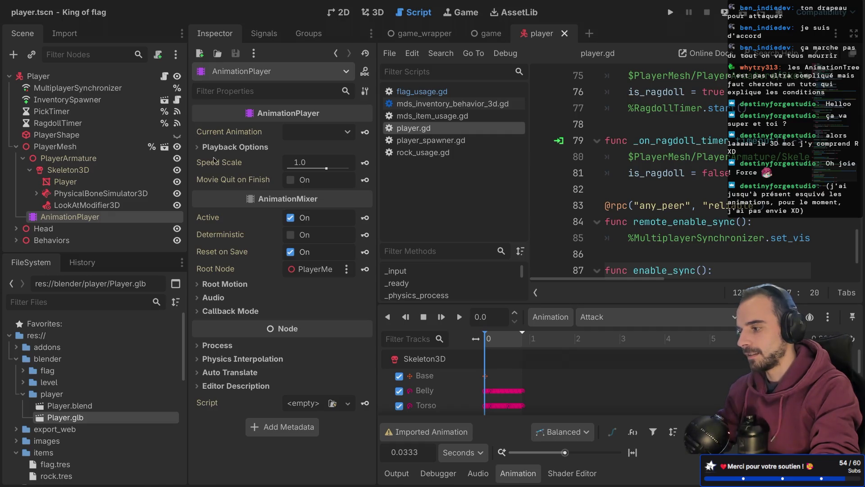
# - Run the game, host a new lobby, and arrange the two game windows apart
pyautogui.click(203, 147)
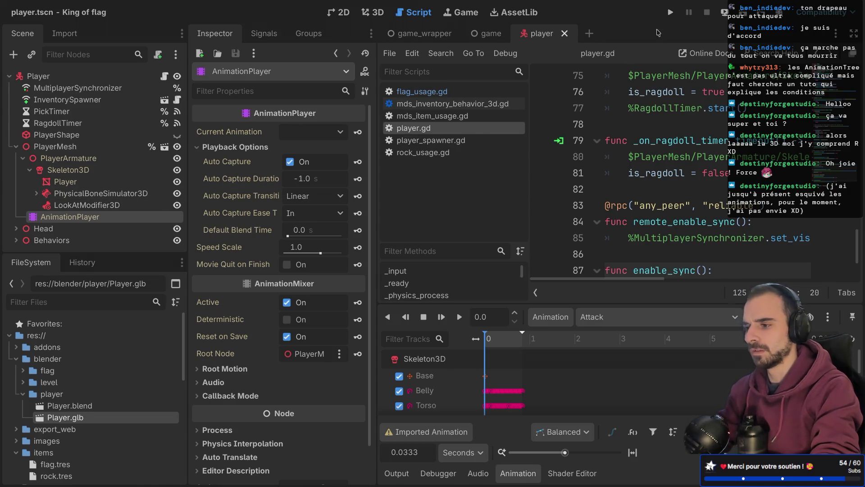
pyautogui.click(670, 13)
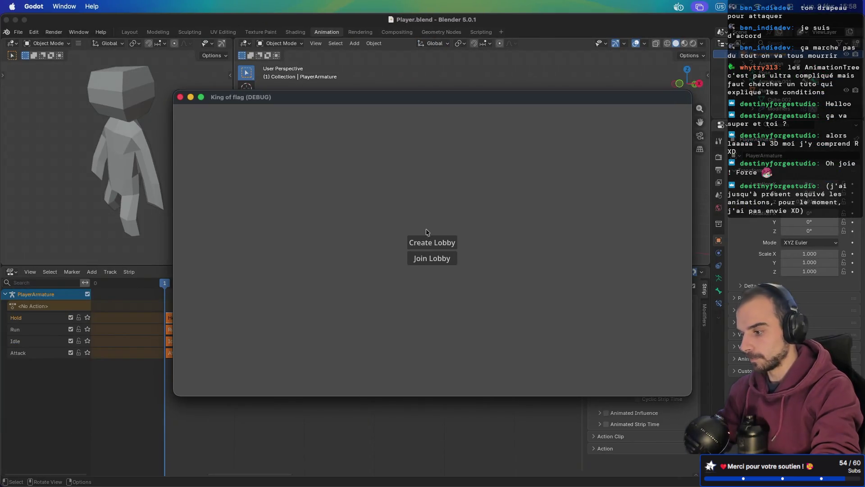
pyautogui.click(426, 241)
pyautogui.moveTo(453, 101)
pyautogui.mouseDown()
pyautogui.moveTo(535, 139)
pyautogui.moveTo(586, 197)
pyautogui.mouseUp()
pyautogui.click(434, 134)
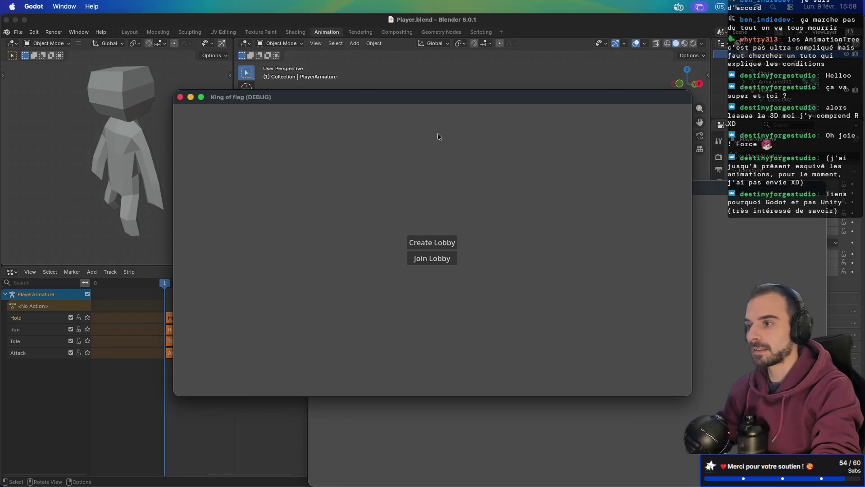
pyautogui.moveTo(480, 96)
pyautogui.mouseDown()
pyautogui.moveTo(322, 45)
pyautogui.moveTo(321, 33)
pyautogui.mouseUp()
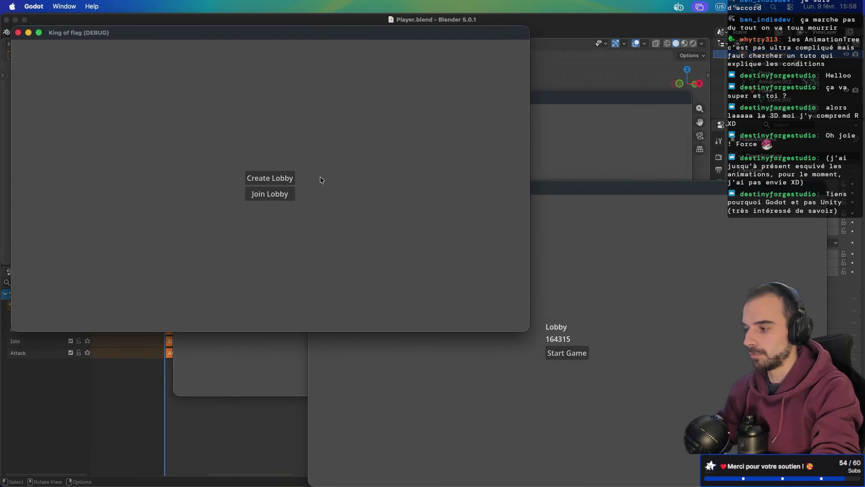
# - Join the host's lobby from the second instance, start the match, and run forward with W
pyautogui.click(279, 192)
pyautogui.click(279, 193)
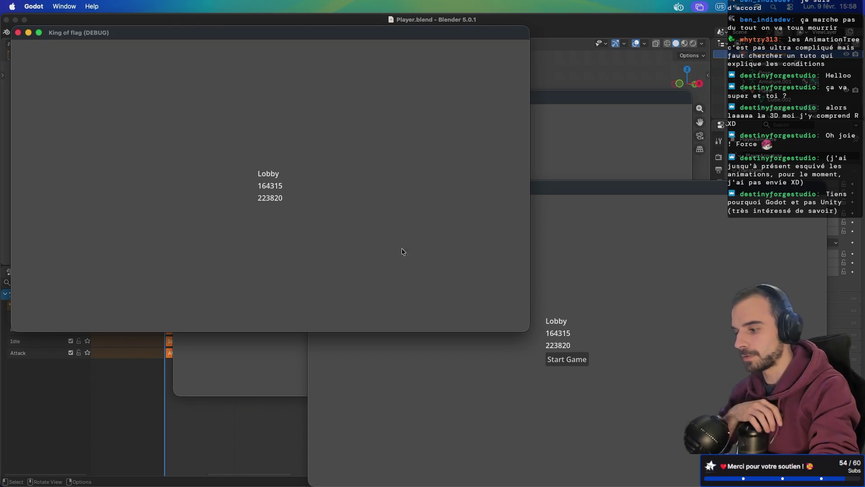
pyautogui.click(569, 252)
pyautogui.click(571, 360)
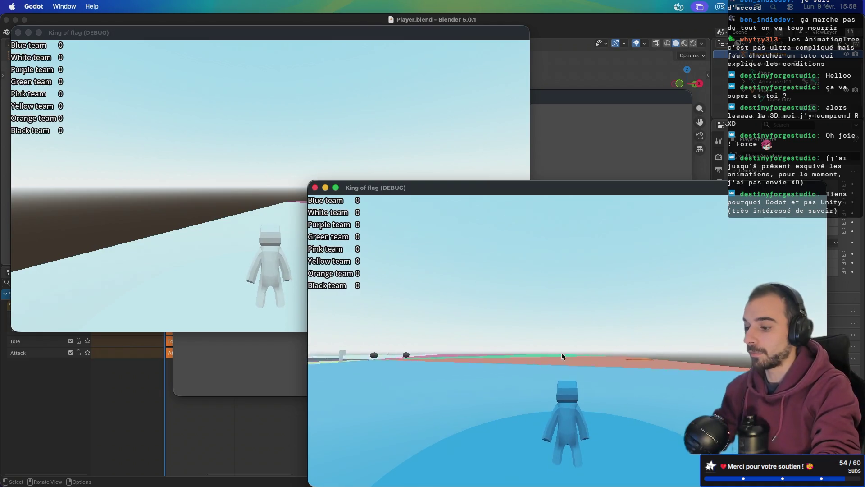
pyautogui.press('w')
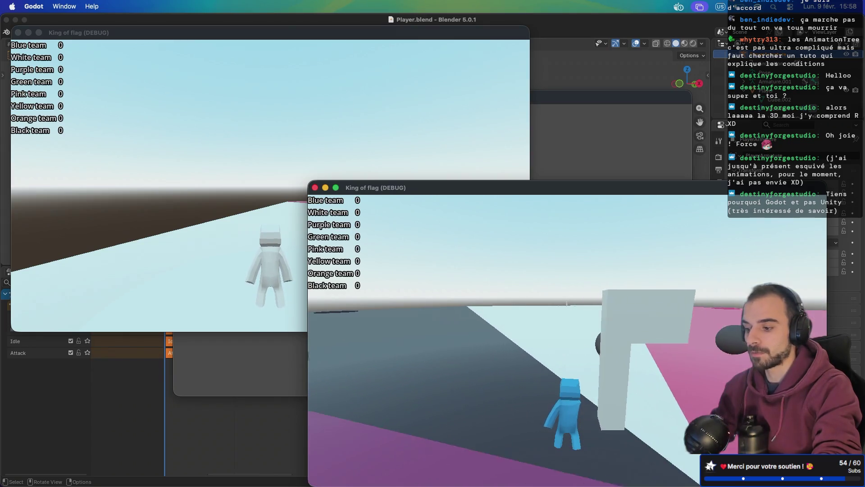
# - Switch back to the Godot editor and open Player.glb's advanced import settings
pyautogui.hotkey('ctrl', 'Right')
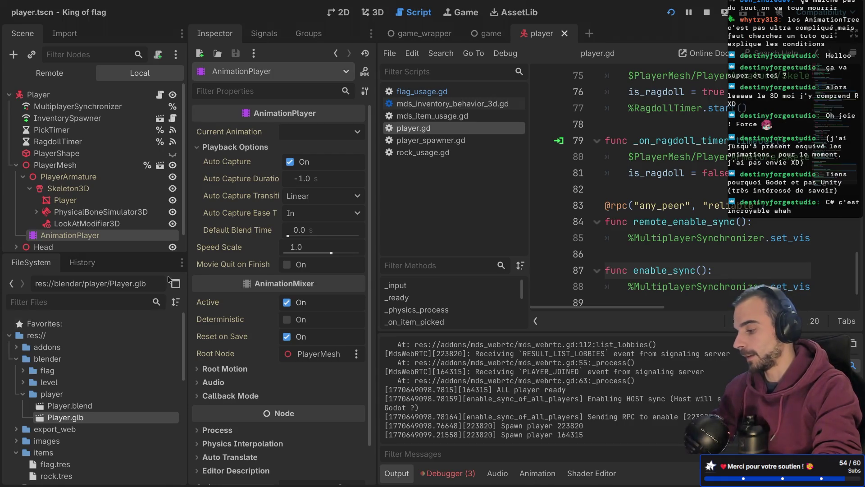
pyautogui.moveTo(95, 423)
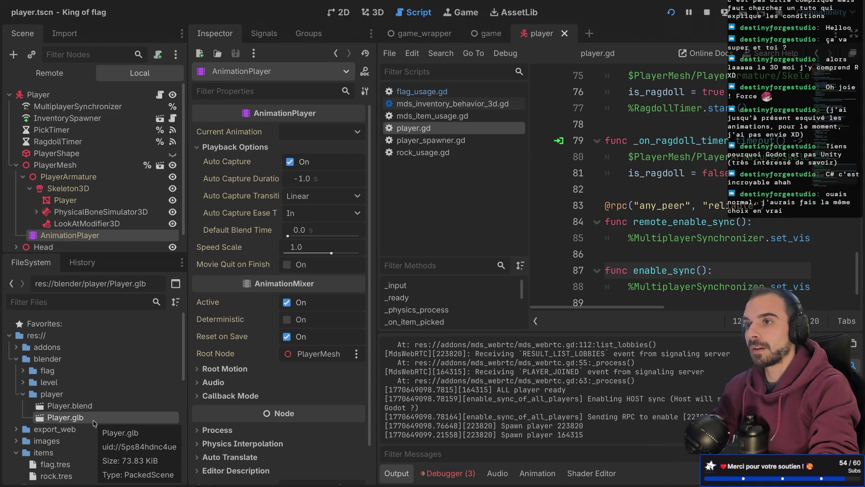
pyautogui.doubleClick(86, 418)
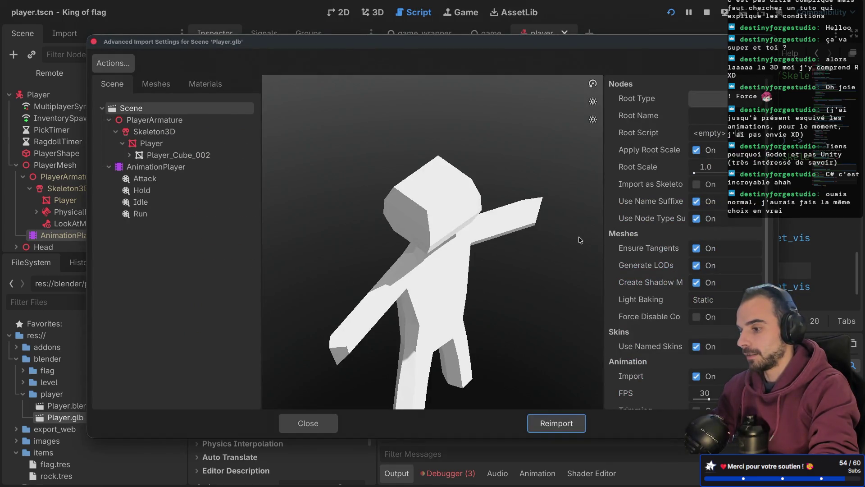
# - Preview the Attack animation and glance at the import actions list
pyautogui.scroll(-5, 693, 256)
pyautogui.scroll(1, 693, 256)
pyautogui.scroll(-1, 694, 256)
pyautogui.scroll(5, 693, 256)
pyautogui.click(151, 179)
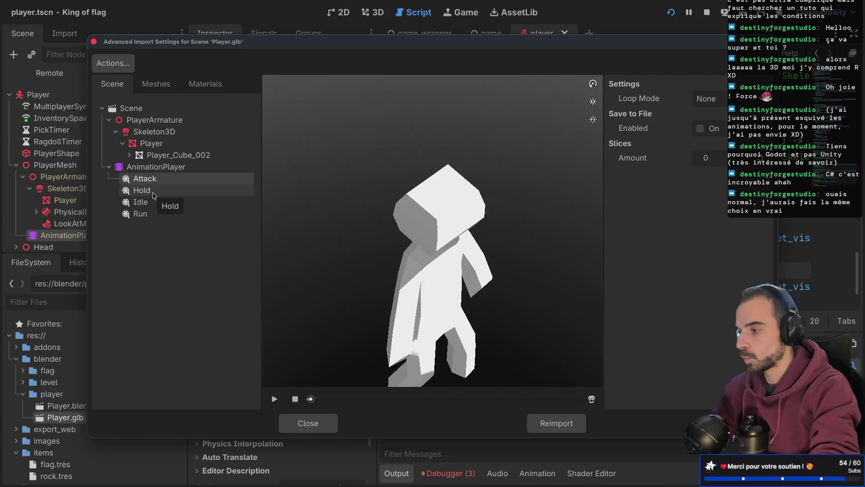
pyautogui.click(126, 69)
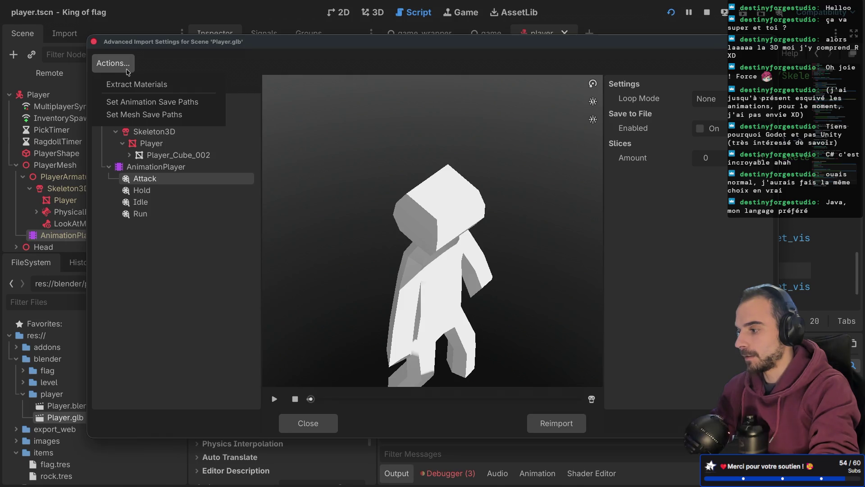
pyautogui.click(127, 68)
# - Cycle the previews through the Idle, Run, Hold and Attack animations
pyautogui.click(156, 204)
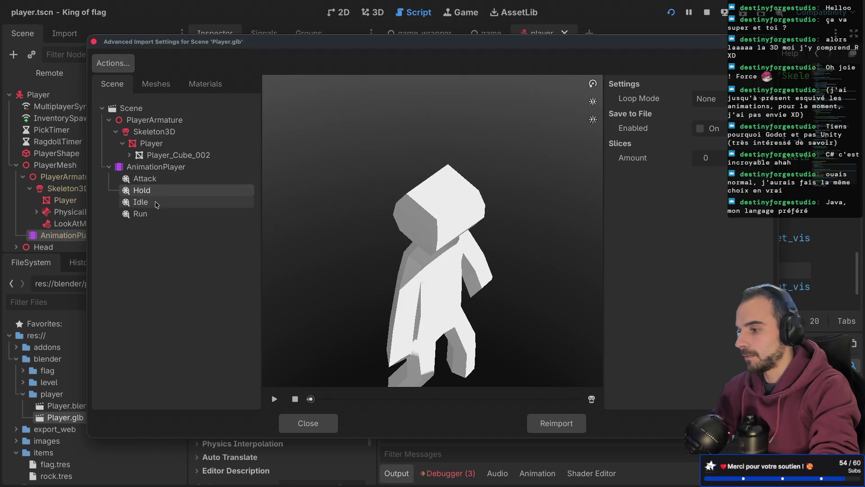
pyautogui.click(150, 214)
pyautogui.click(153, 202)
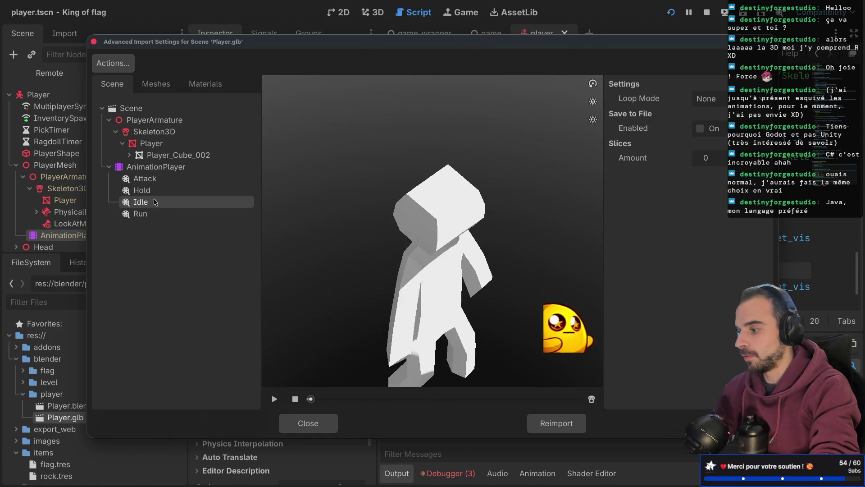
pyautogui.click(154, 190)
pyautogui.click(152, 179)
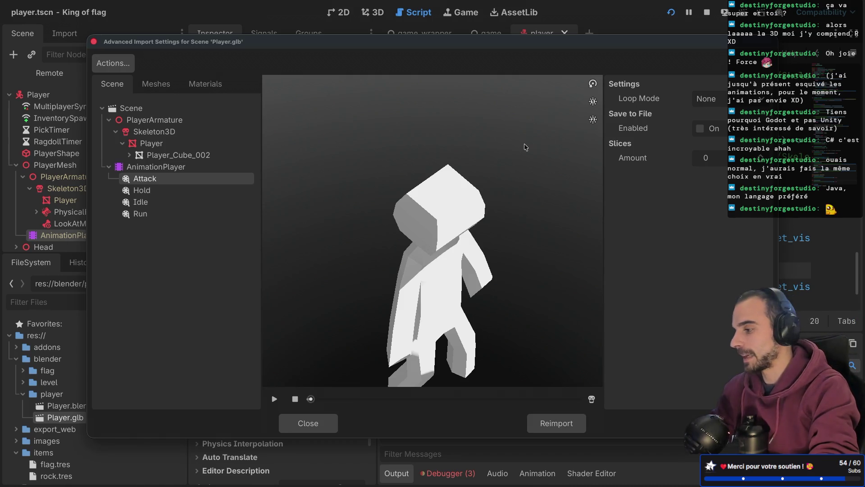
pyautogui.click(161, 194)
pyautogui.click(151, 203)
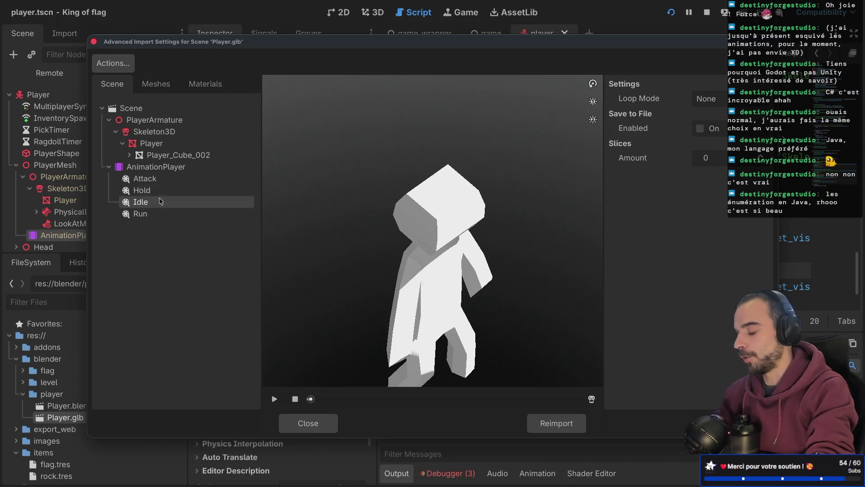
pyautogui.click(159, 179)
pyautogui.click(157, 195)
pyautogui.click(158, 202)
pyautogui.click(158, 214)
pyautogui.click(159, 202)
pyautogui.click(163, 191)
pyautogui.click(167, 180)
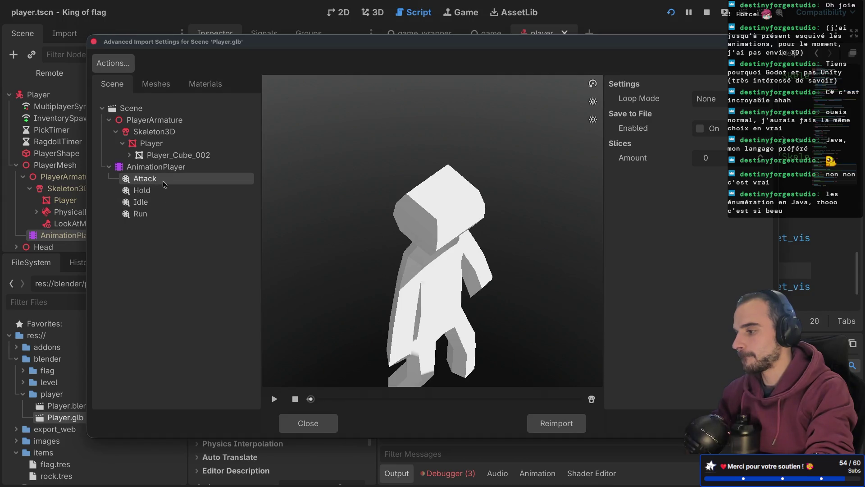
pyautogui.click(158, 191)
pyautogui.click(156, 202)
pyautogui.click(150, 213)
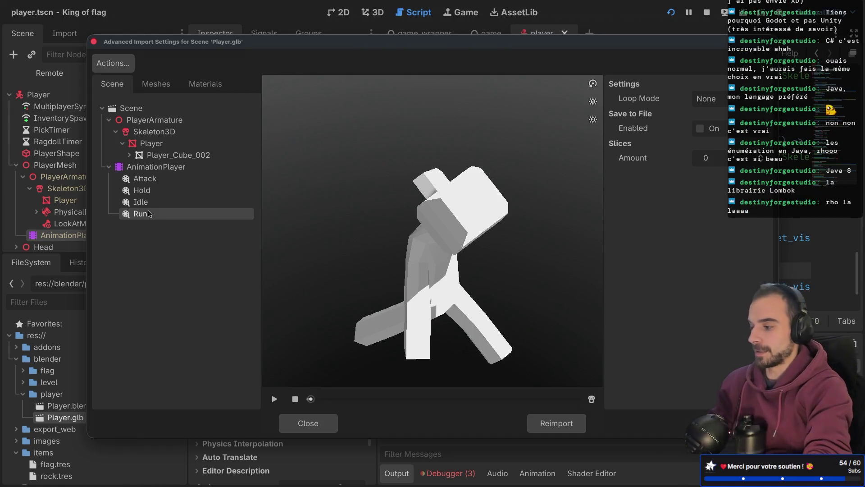
# - Compare the Idle, Run, Hold and Attack previews again, then close without reimporting
pyautogui.click(141, 201)
pyautogui.click(148, 216)
pyautogui.click(140, 202)
pyautogui.click(152, 189)
pyautogui.click(159, 168)
pyautogui.click(150, 189)
pyautogui.click(156, 180)
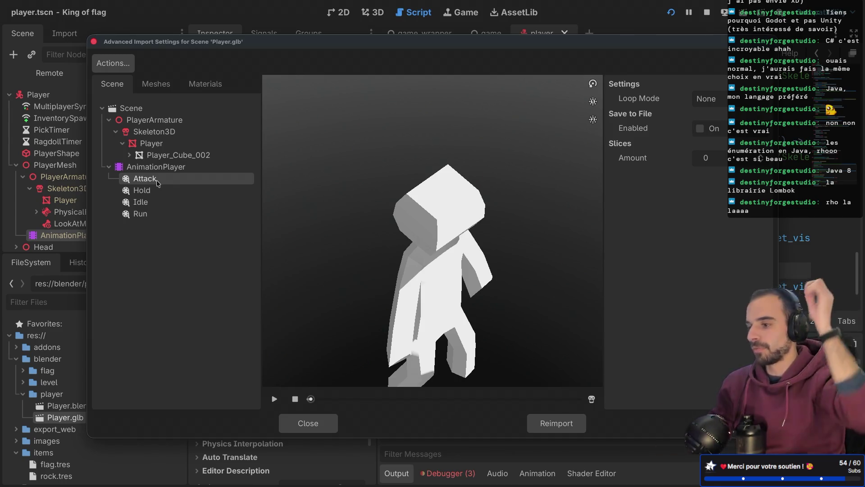
pyautogui.click(149, 190)
pyautogui.click(148, 201)
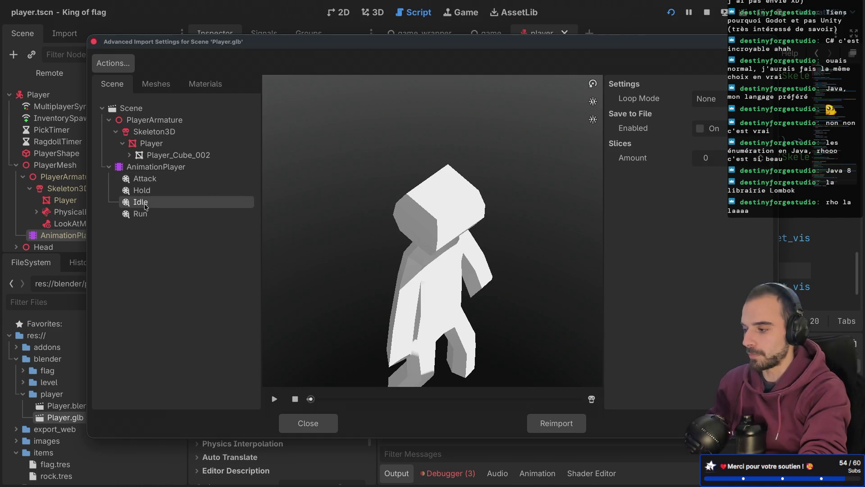
pyautogui.click(149, 214)
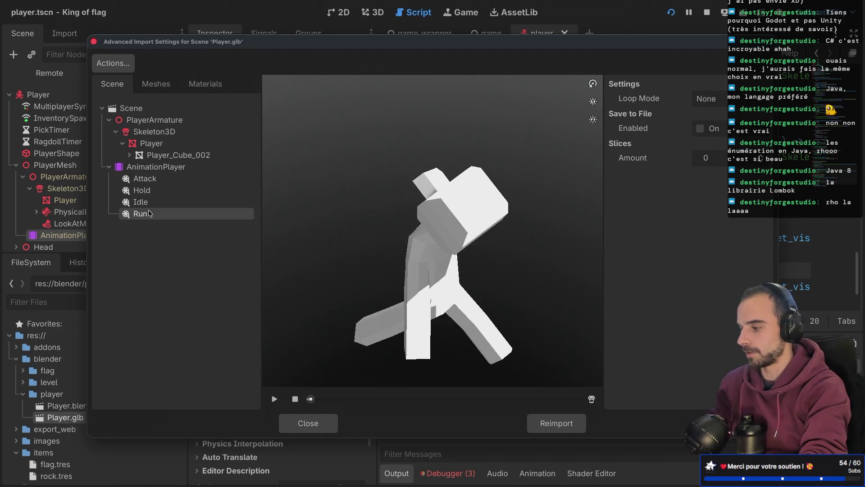
pyautogui.click(158, 201)
pyautogui.click(155, 193)
pyautogui.click(153, 202)
pyautogui.click(151, 214)
pyautogui.click(151, 201)
pyautogui.click(157, 194)
pyautogui.click(149, 179)
pyautogui.click(148, 190)
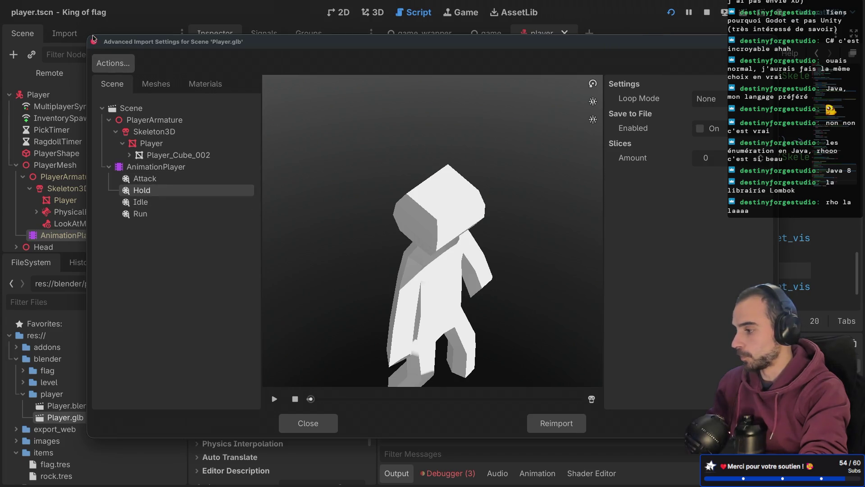
pyautogui.press('Escape')
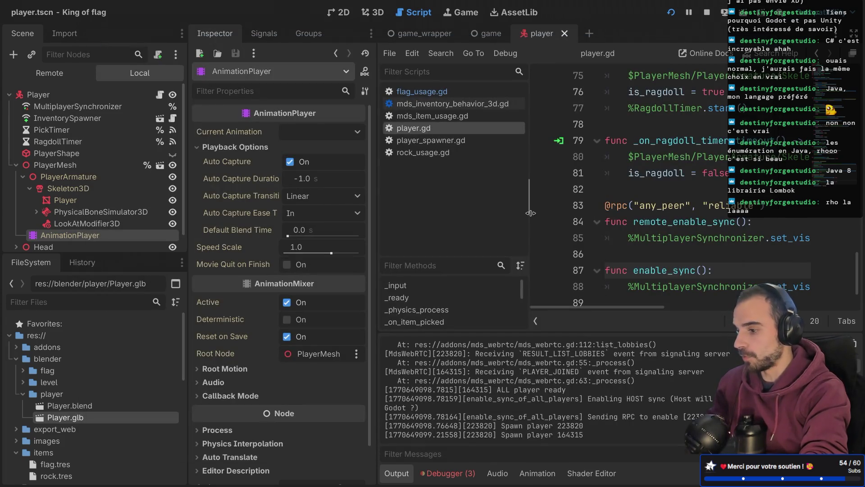
# - Inspect the LookAtModifier3D node, then hide the side docks so player.gd spans the window
pyautogui.scroll(-1, 139, 226)
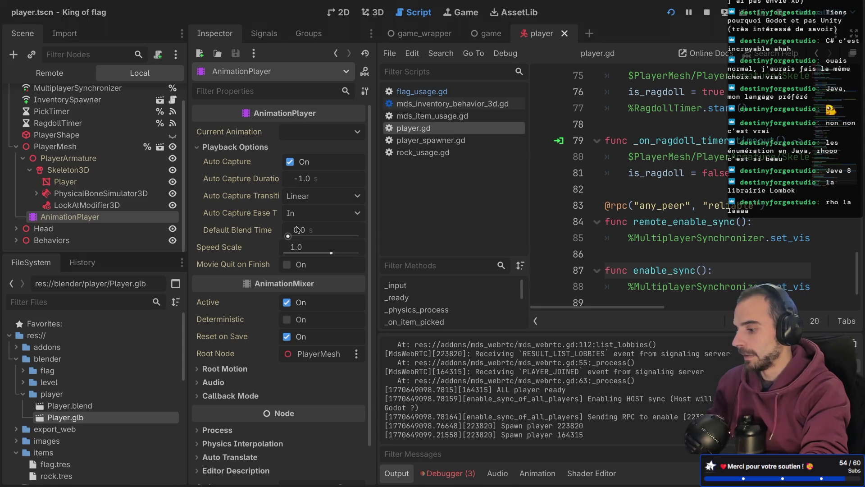
pyautogui.hotkey('ctrl', 'shift', 'F11')
pyautogui.hotkey('ctrl', 'shift', 'F11')
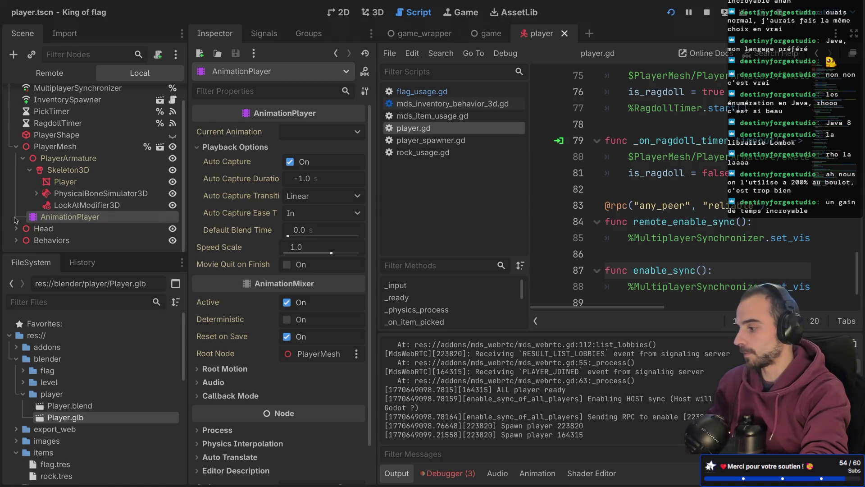
pyautogui.click(80, 205)
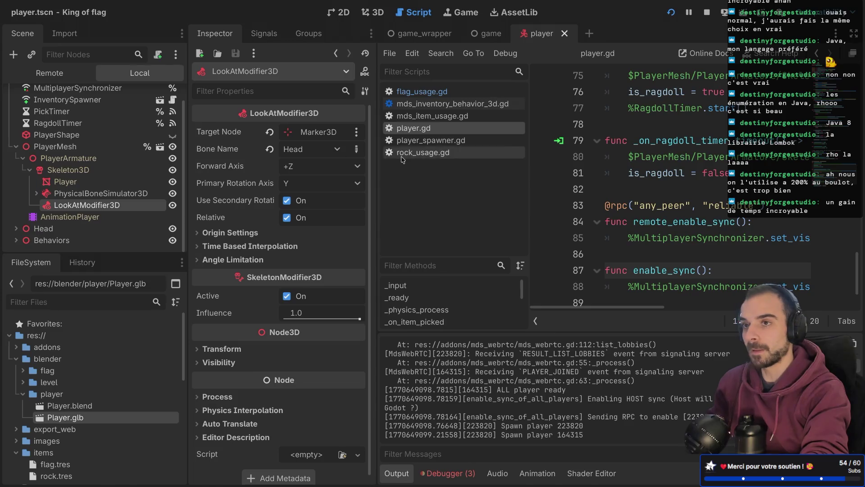
pyautogui.hotkey('ctrl', 'shift', 'F11')
pyautogui.scroll(-2, 380, 178)
pyautogui.scroll(3, 374, 167)
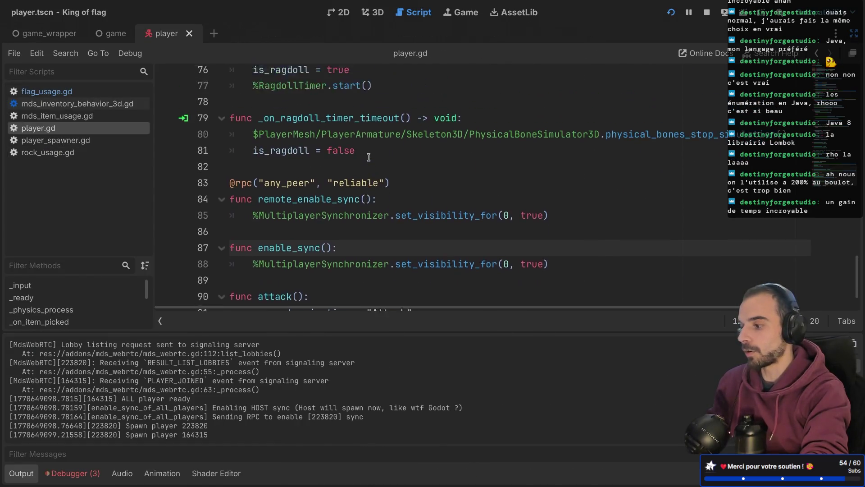
# - Scroll to _physics_process and collapse the Output log to enlarge the code
pyautogui.scroll(-3, 369, 157)
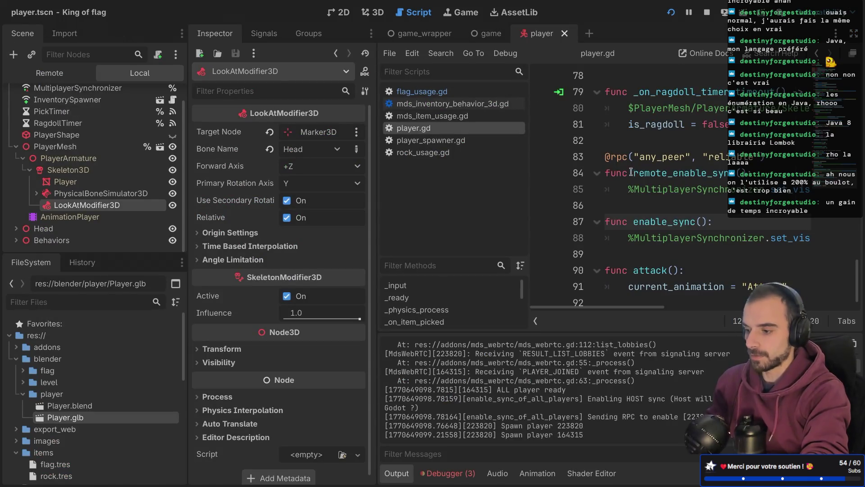
pyautogui.scroll(5, 426, 175)
pyautogui.scroll(8, 426, 175)
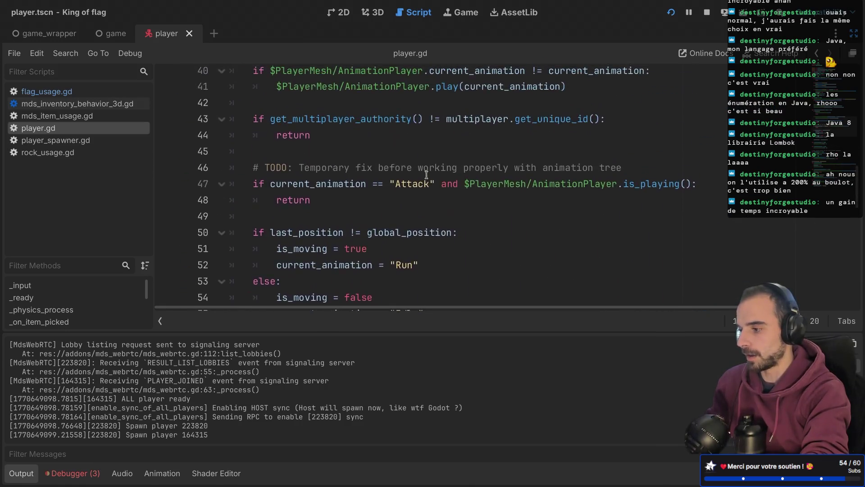
pyautogui.scroll(1, 426, 175)
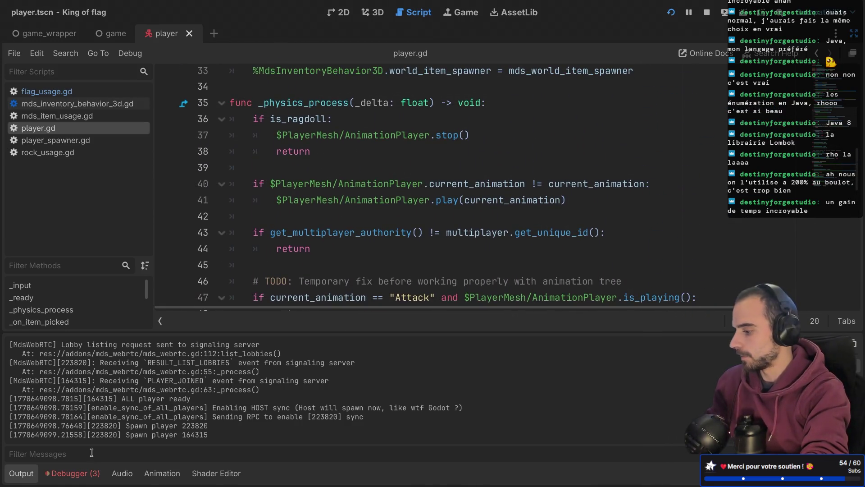
pyautogui.click(18, 473)
pyautogui.scroll(-2, 338, 234)
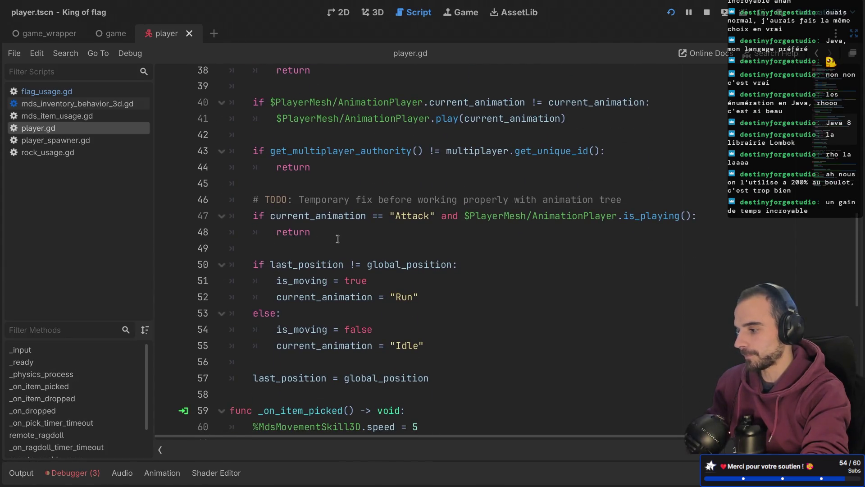
pyautogui.scroll(1, 347, 221)
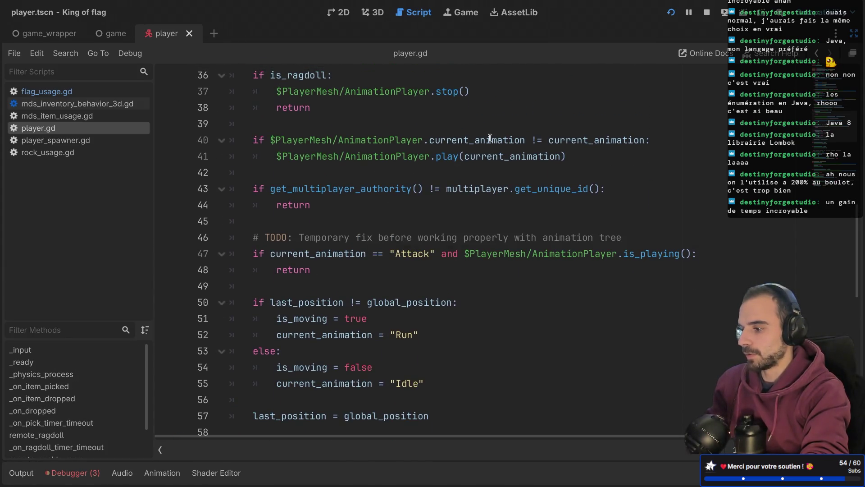
# - Select the current_animation sync lines 40–41 and reveal the Attack animation's tracks
pyautogui.doubleClick(490, 140)
pyautogui.click(435, 213)
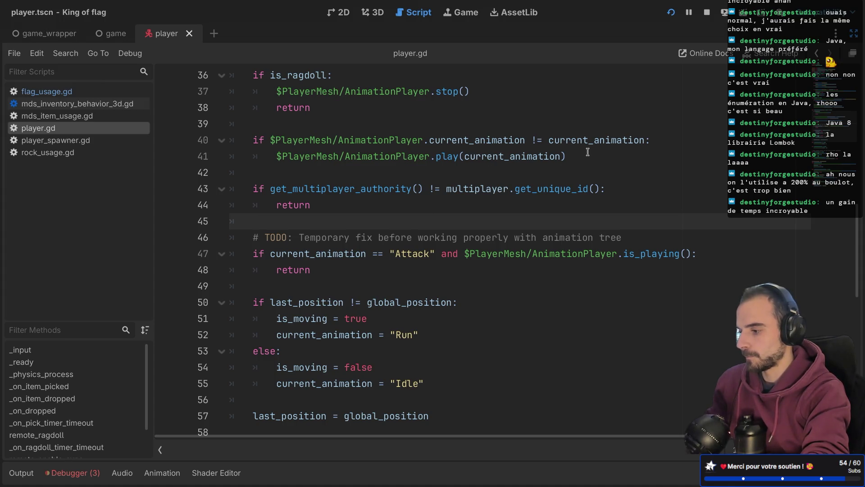
pyautogui.moveTo(587, 152)
pyautogui.mouseDown()
pyautogui.moveTo(247, 127)
pyautogui.moveTo(230, 136)
pyautogui.mouseUp()
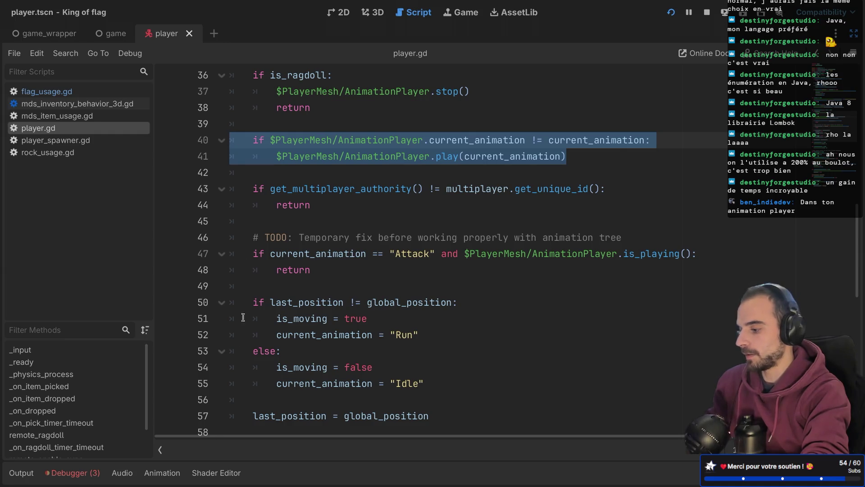
pyautogui.click(170, 472)
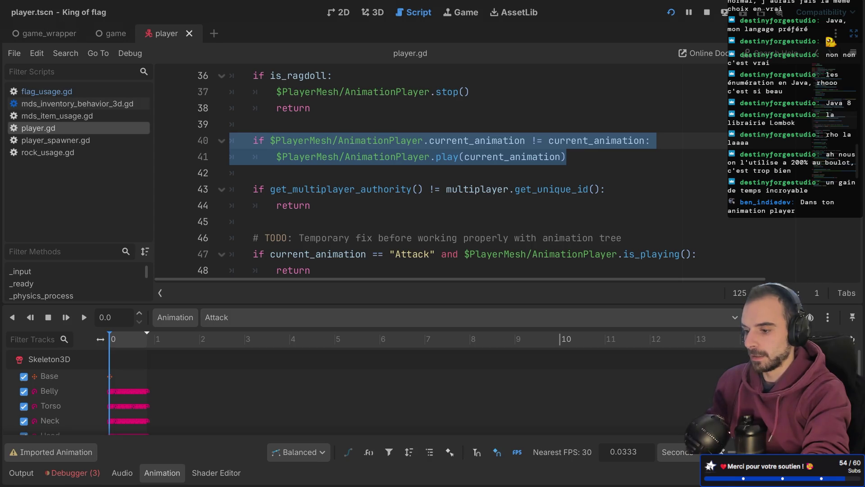
# - Preview the Hold, Idle and Run animations from the dropdown, returning to Attack
pyautogui.click(289, 323)
pyautogui.click(262, 352)
pyautogui.click(289, 325)
pyautogui.click(257, 364)
pyautogui.click(272, 322)
pyautogui.click(246, 377)
pyautogui.click(272, 322)
pyautogui.click(252, 341)
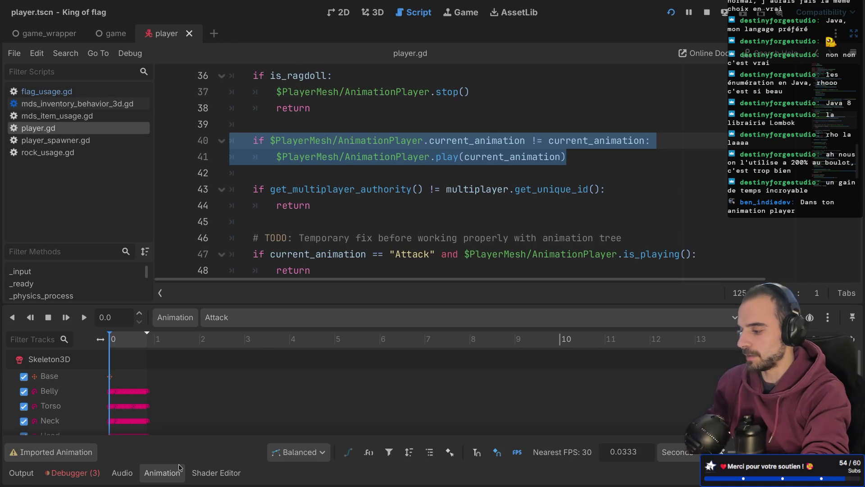
# - Read and dismiss the Imported Animation warning, then collapse the Animation panel
pyautogui.click(50, 453)
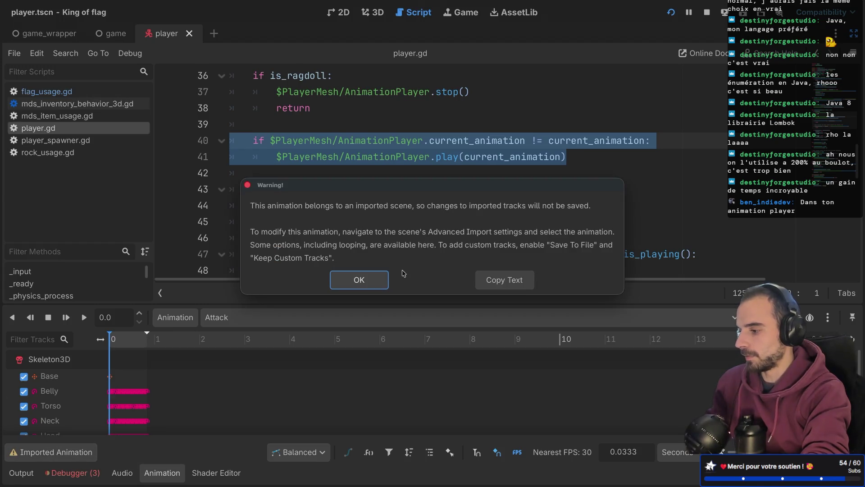
pyautogui.press('Return')
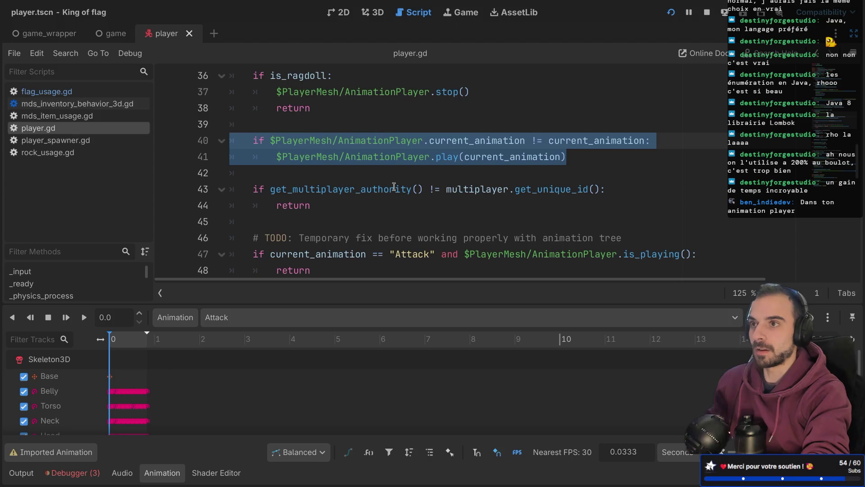
pyautogui.click(161, 473)
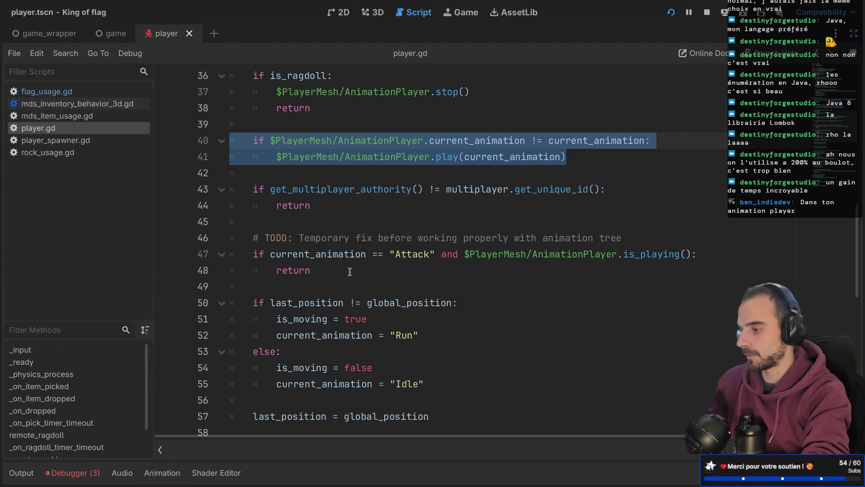
# - Select the play(current_animation) call on line 41 to review it
pyautogui.click(395, 223)
pyautogui.scroll(1, 419, 217)
pyautogui.moveTo(436, 203); pyautogui.dragTo(587, 203)
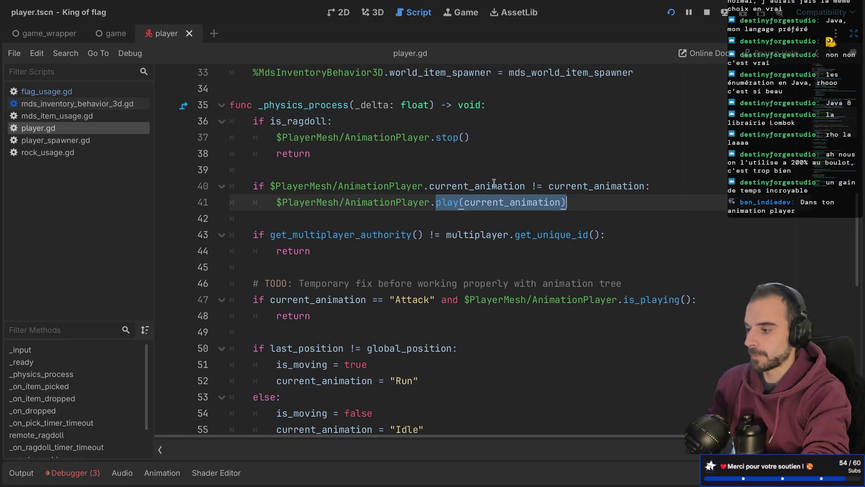
# - Add an empty print() line above the animation check and select the AnimationPlayer node
pyautogui.click(450, 184)
pyautogui.click(413, 173)
pyautogui.press('Return')
pyautogui.write('print("')
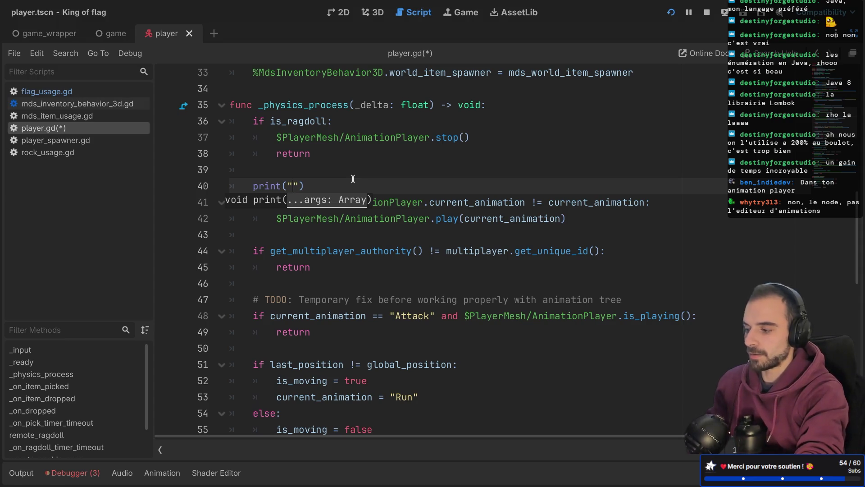
pyautogui.press('BackSpace')
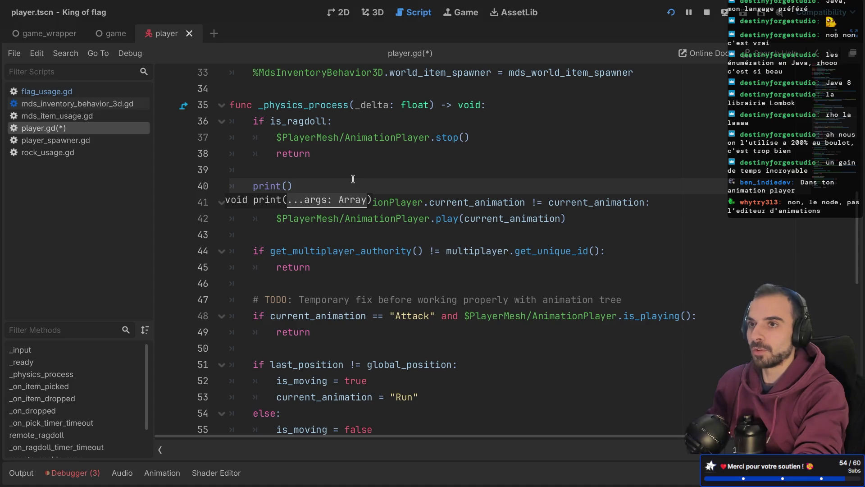
pyautogui.hotkey('ctrl', 'shift', 'F11')
pyautogui.click(91, 219)
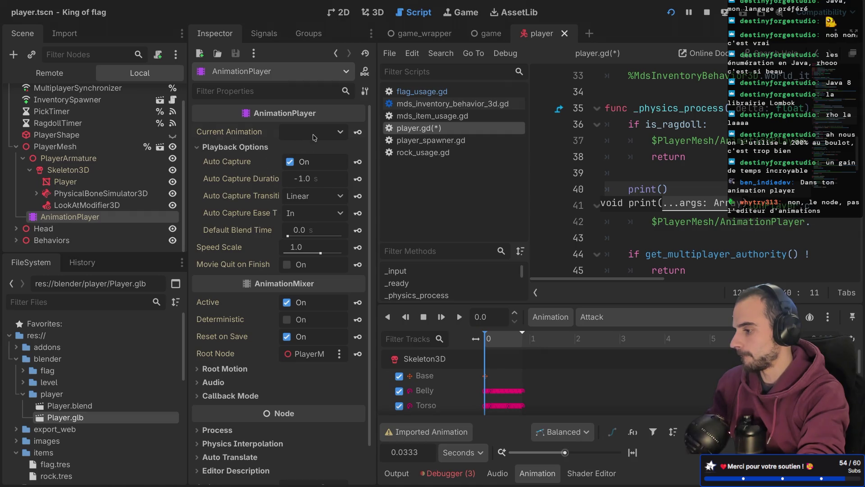
# - Check AnimationPlayer's Current Animation options, collapse Playback Options, and re-enter distraction-free mode
pyautogui.click(314, 136)
pyautogui.click(314, 137)
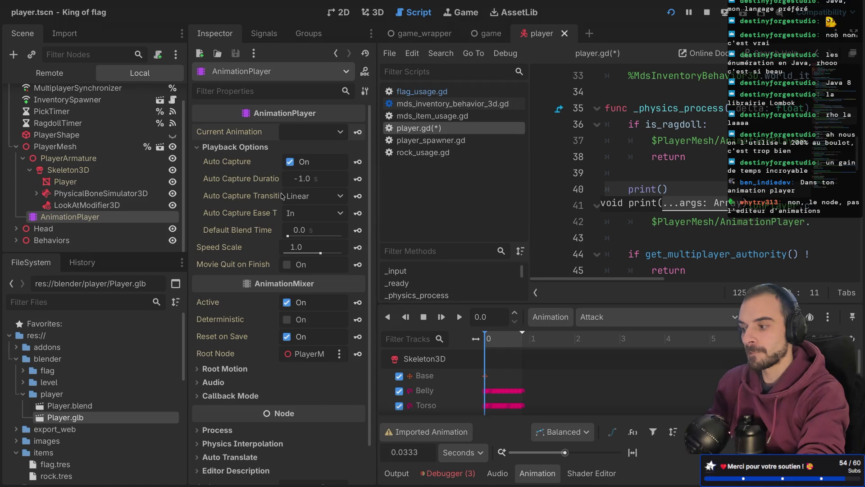
pyautogui.moveTo(258, 170)
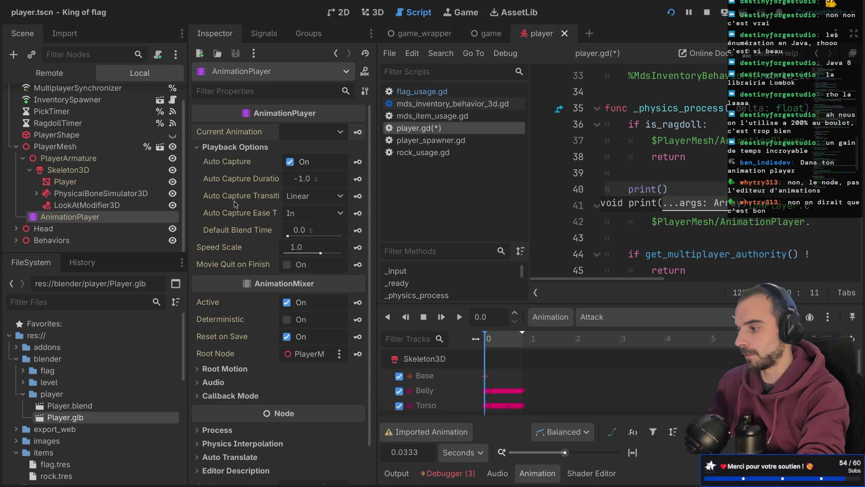
pyautogui.moveTo(235, 204)
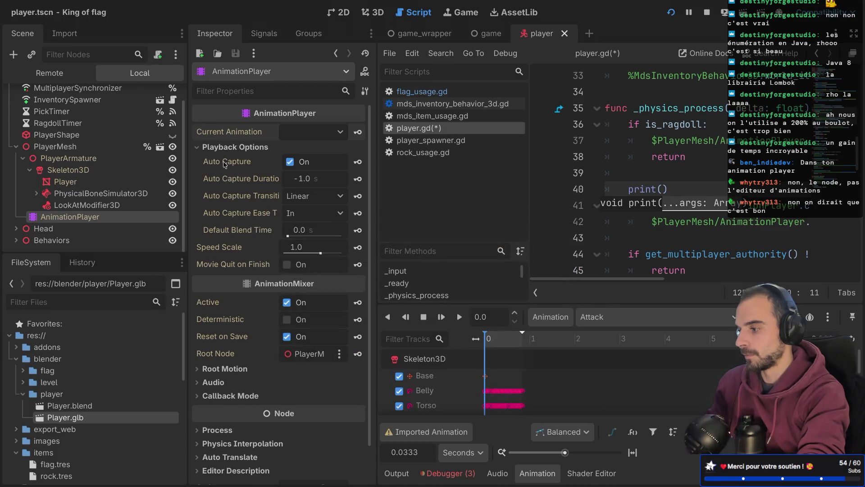
pyautogui.click(199, 147)
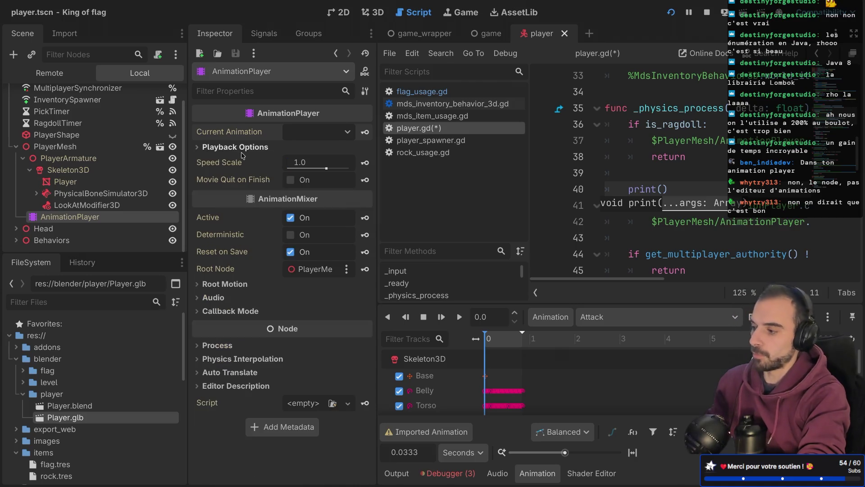
pyautogui.hotkey('ctrl', 'shift', 'F11')
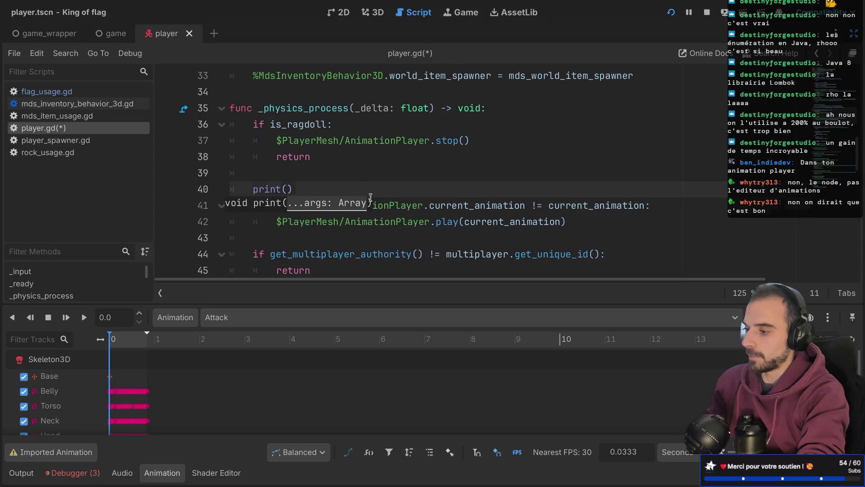
# - Paste $PlayerMesh/AnimationPlayer.current_animation from line 41 into the print() call on line 40
pyautogui.click(370, 198)
pyautogui.moveTo(432, 208); pyautogui.dragTo(554, 224)
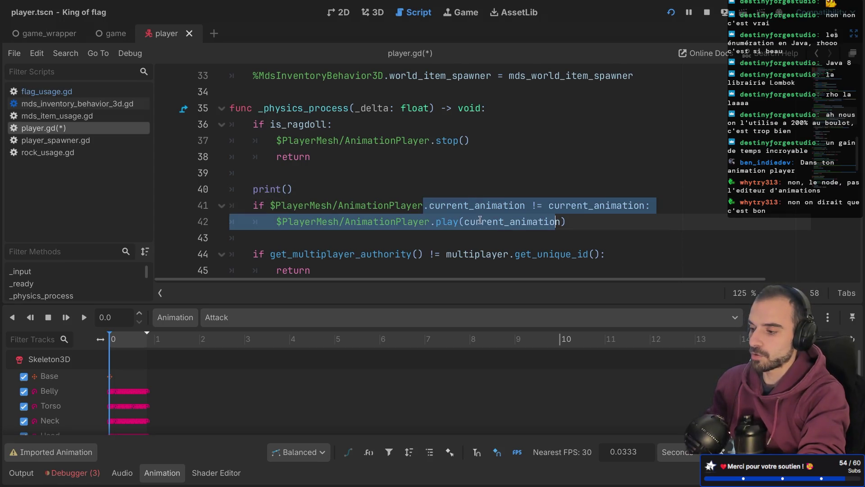
pyautogui.click(435, 224)
pyautogui.moveTo(429, 206); pyautogui.dragTo(512, 206)
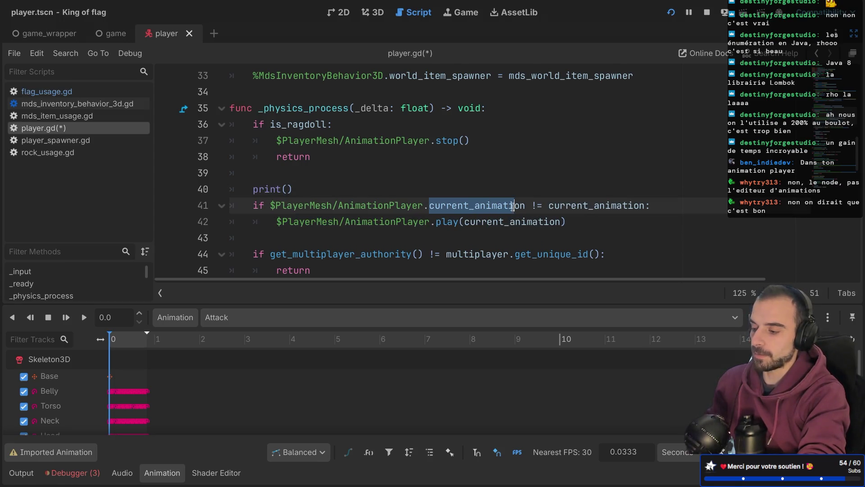
pyautogui.click(288, 190)
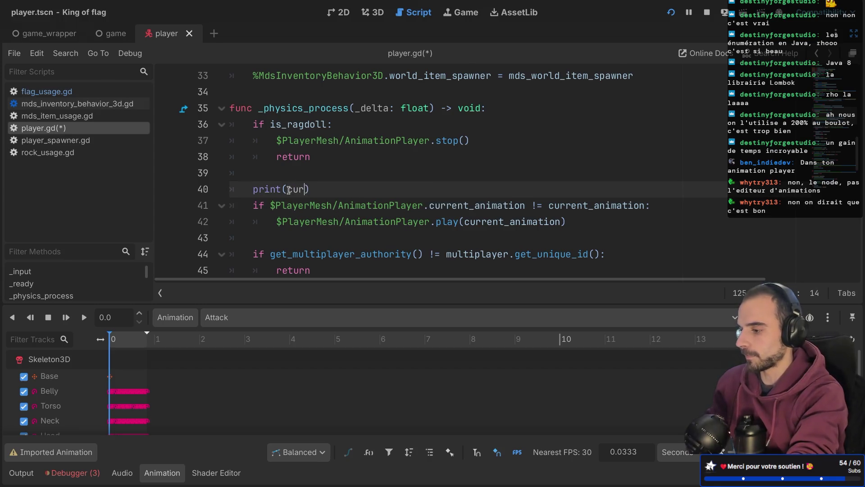
pyautogui.press('BackSpace')
pyautogui.press('BackSpace')
pyautogui.press('BackSpace')
pyautogui.moveTo(270, 207)
pyautogui.mouseDown()
pyautogui.moveTo(506, 219)
pyautogui.moveTo(525, 207)
pyautogui.mouseUp()
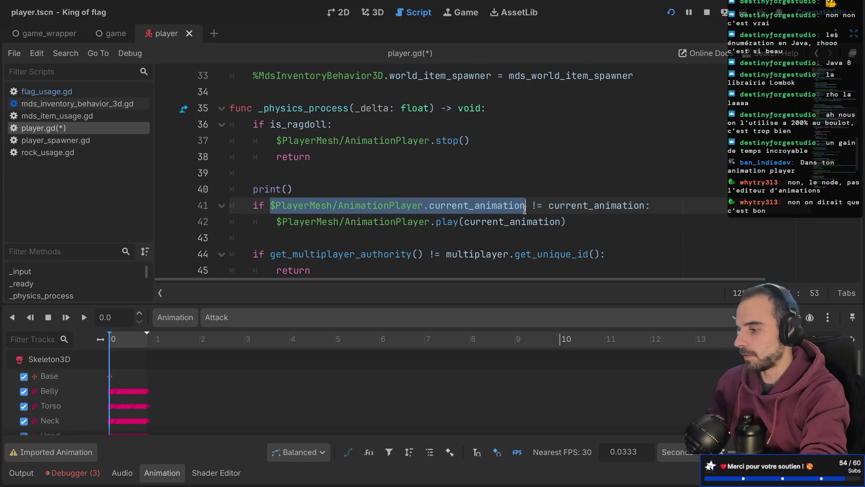
pyautogui.middleClick(290, 191)
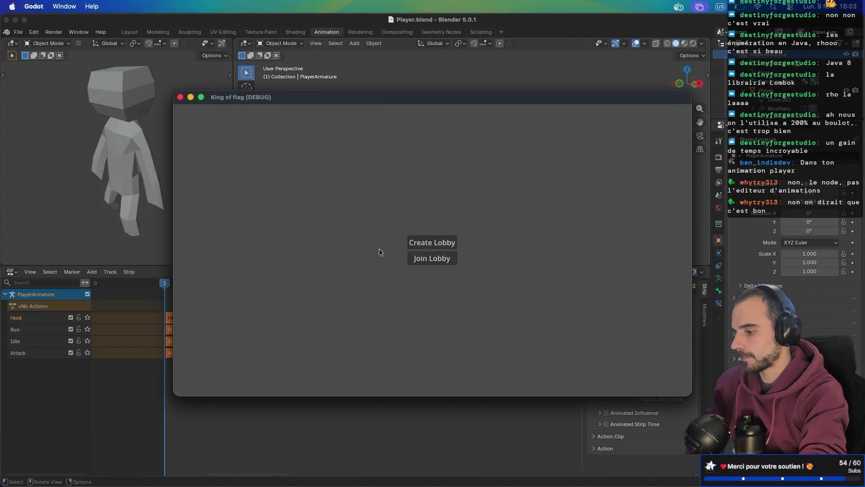
# - Create a lobby and start the game in the running instance, then return to the editor
pyautogui.click(431, 243)
pyautogui.click(433, 265)
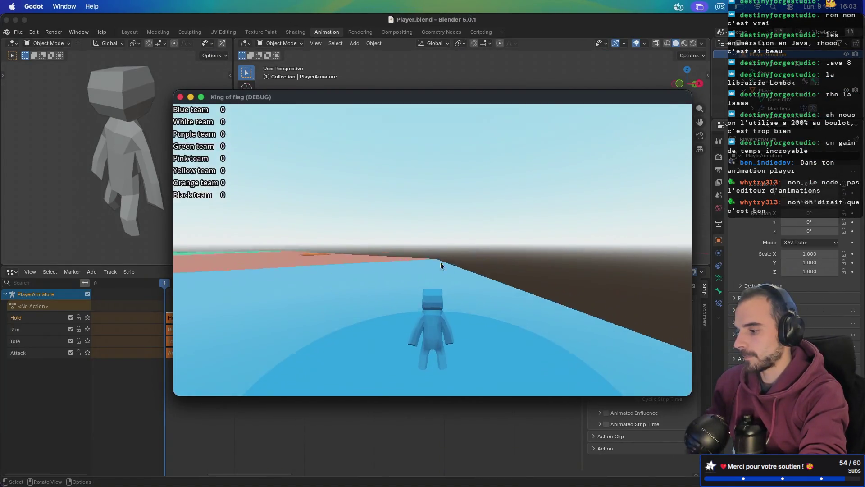
pyautogui.press('super+Tab')
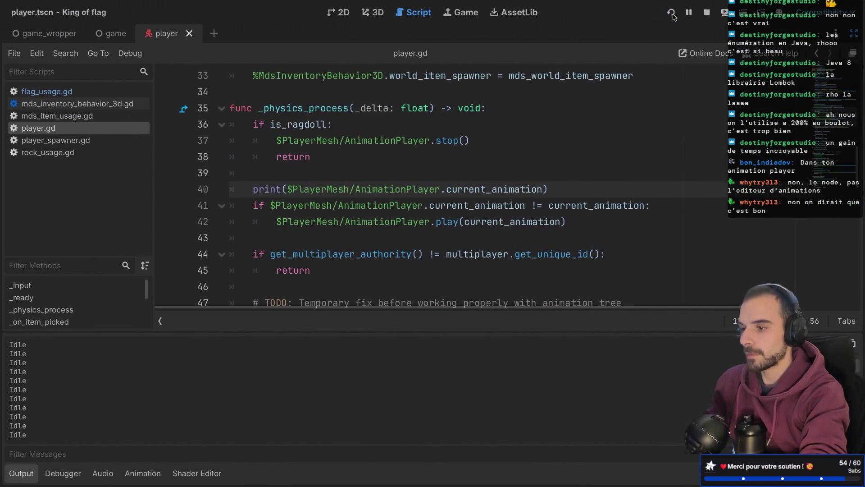
# - Relaunch two instances, start a shared match, run the blue character forward, and return to the editor
pyautogui.click(672, 13)
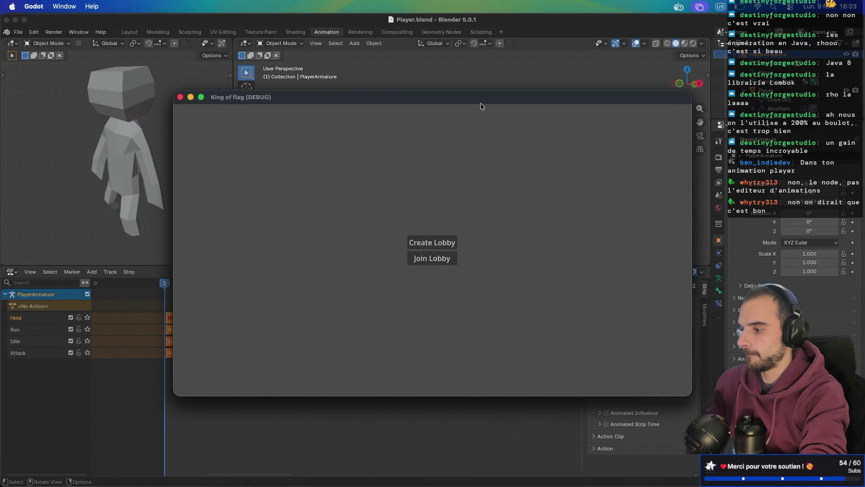
pyautogui.click(634, 329)
pyautogui.click(303, 286)
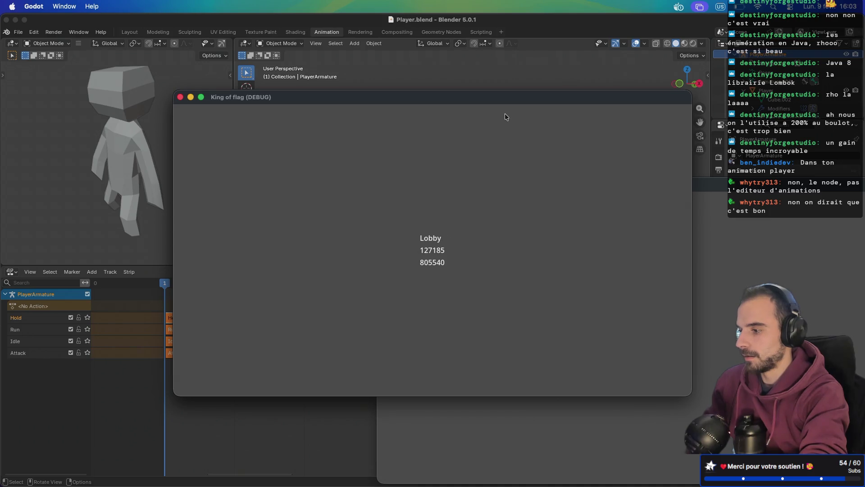
pyautogui.moveTo(513, 103); pyautogui.dragTo(339, 66)
pyautogui.click(635, 357)
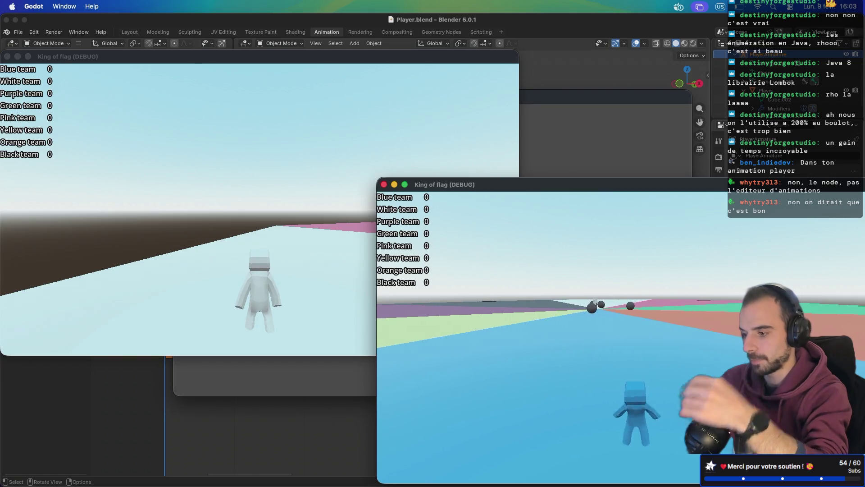
pyautogui.press('w')
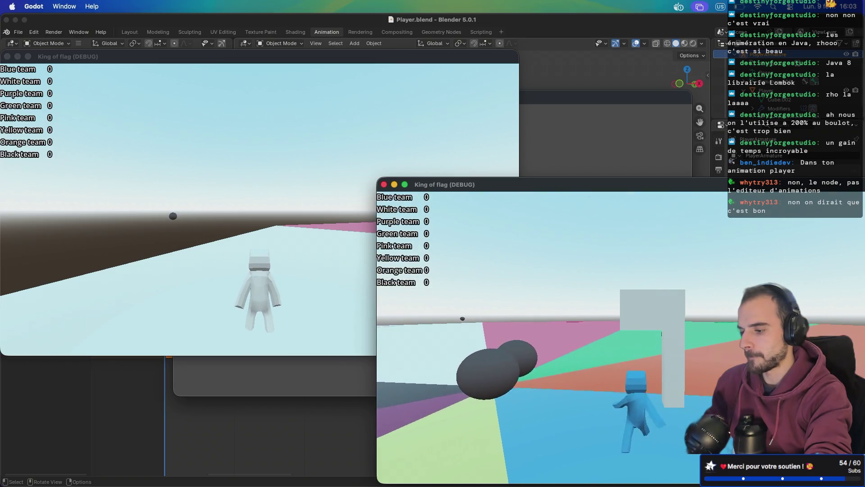
pyautogui.hotkey('ctrl', 'Right')
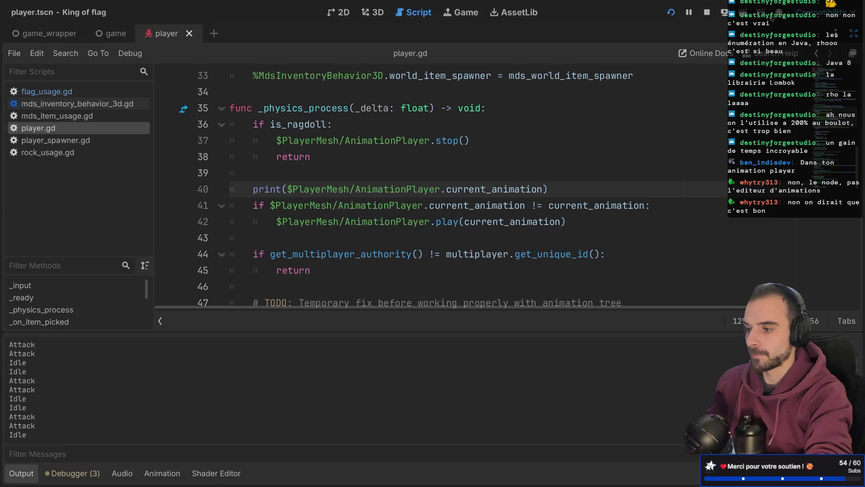
pyautogui.click(706, 16)
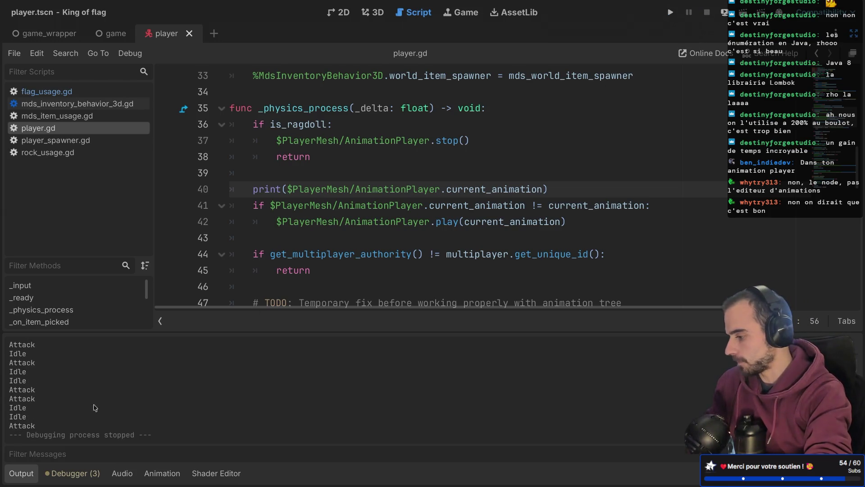
pyautogui.scroll(-2, 363, 224)
pyautogui.click(269, 132)
pyautogui.write('"')
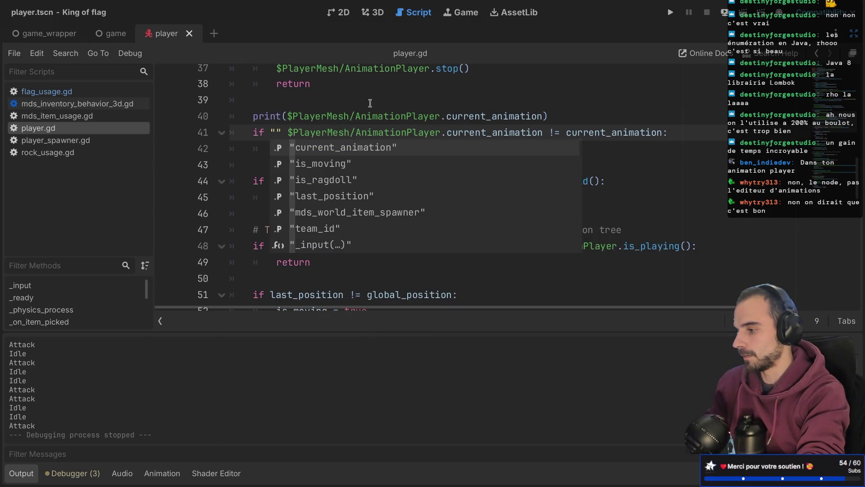
pyautogui.press('BackSpace')
pyautogui.click(329, 110)
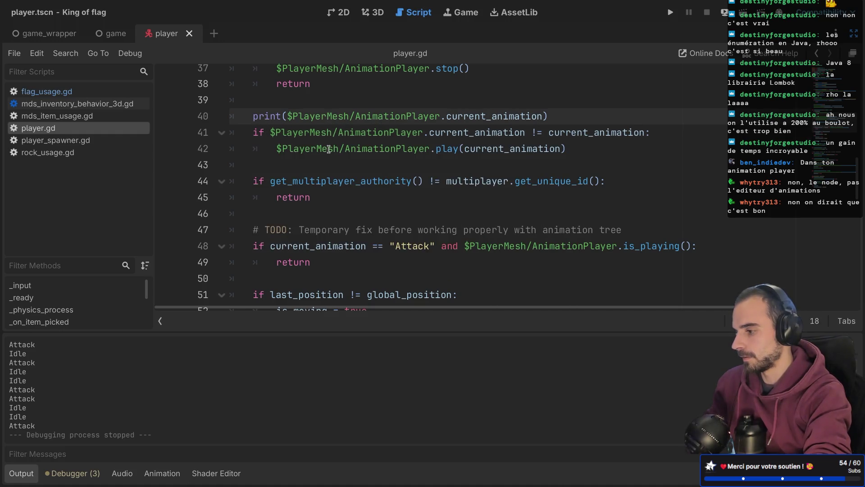
pyautogui.scroll(-2, 329, 149)
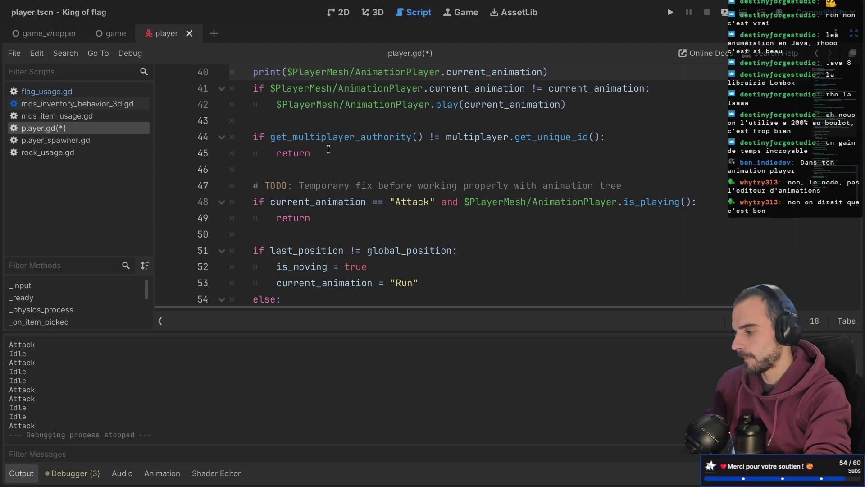
pyautogui.scroll(-5, 329, 149)
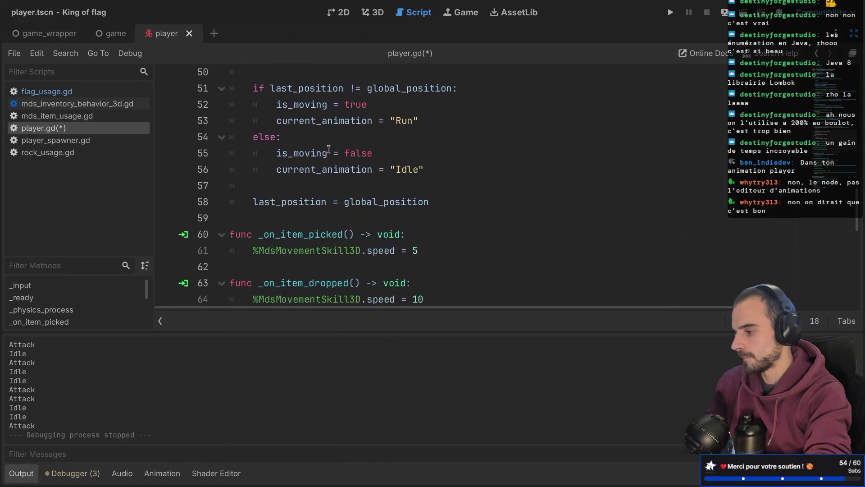
pyautogui.scroll(-6, 329, 149)
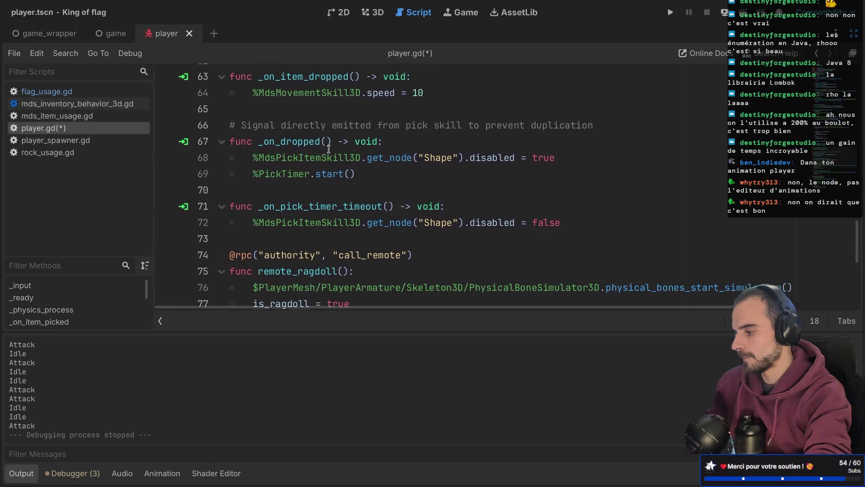
pyautogui.scroll(-3, 328, 149)
pyautogui.scroll(15, 329, 149)
pyautogui.scroll(2, 109, 433)
pyautogui.scroll(5, 109, 433)
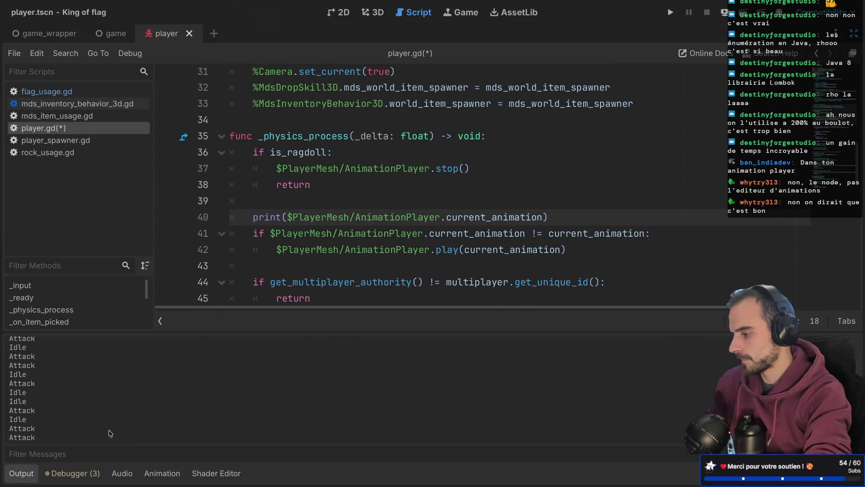
pyautogui.scroll(5, 108, 433)
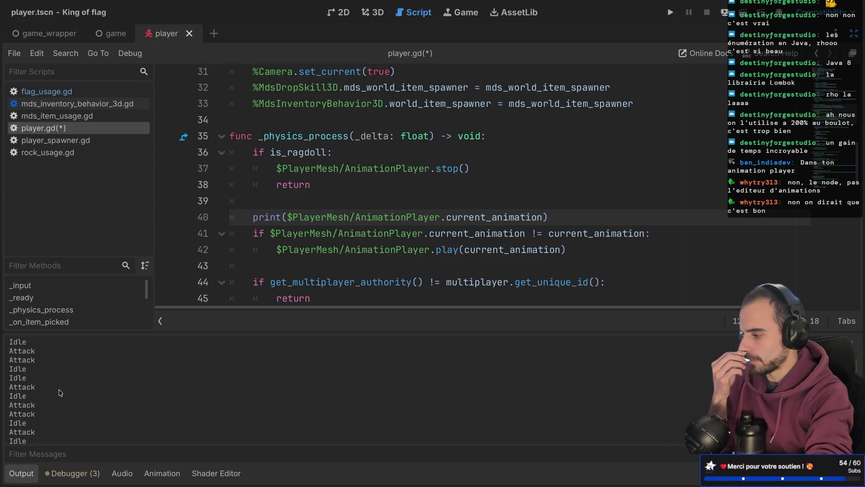
pyautogui.scroll(5, 32, 381)
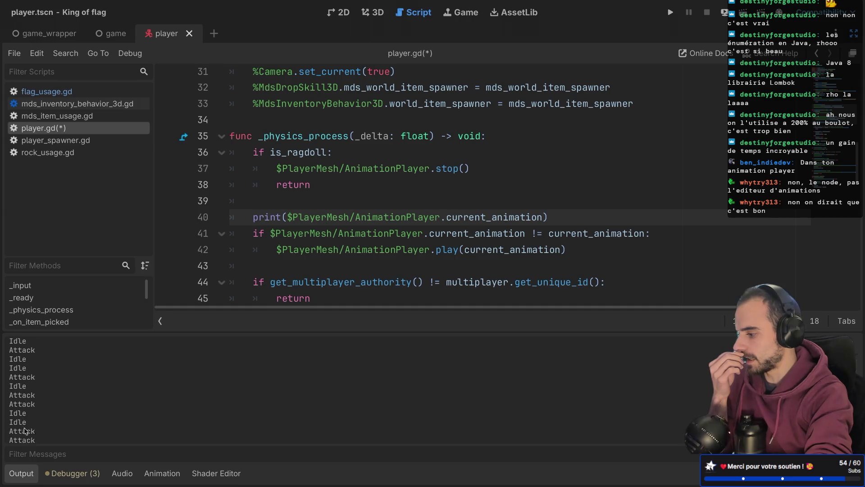
pyautogui.scroll(5, 24, 431)
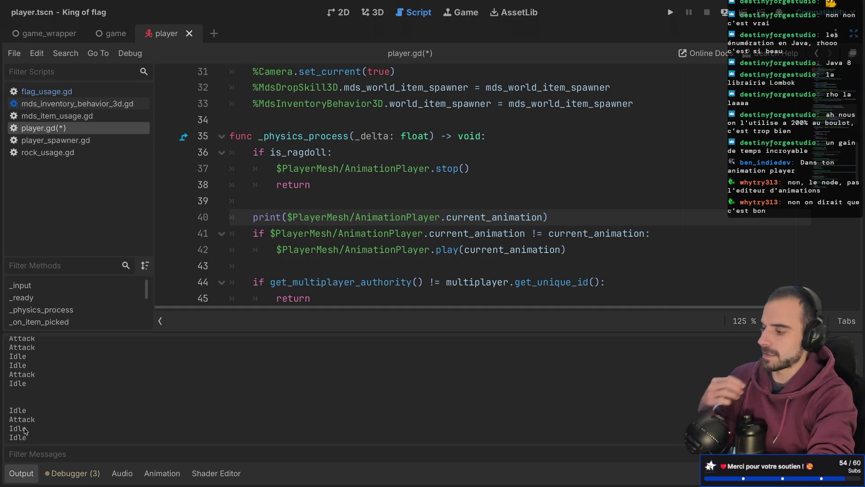
pyautogui.scroll(5, 25, 431)
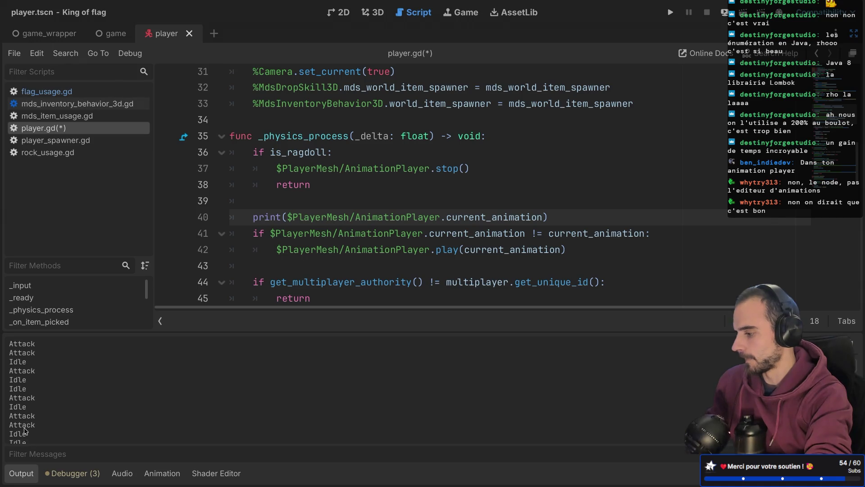
pyautogui.hotkey('ctrl', 'Left')
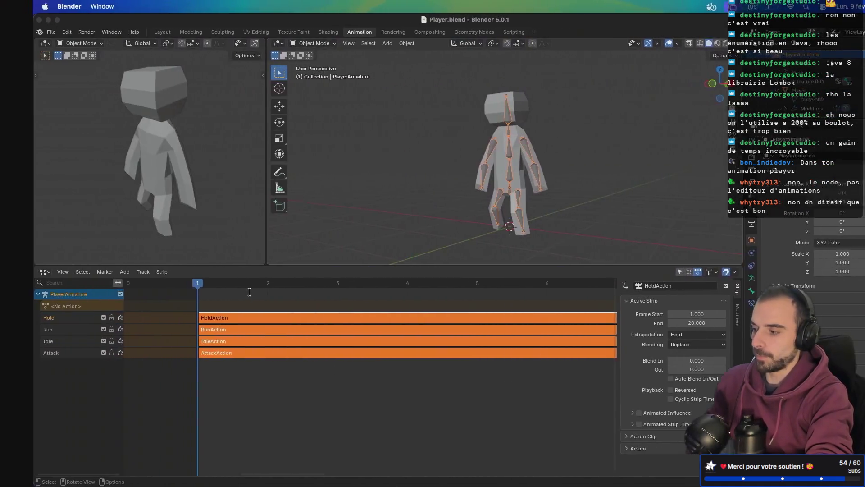
pyautogui.hotkey('ctrl', 'Right')
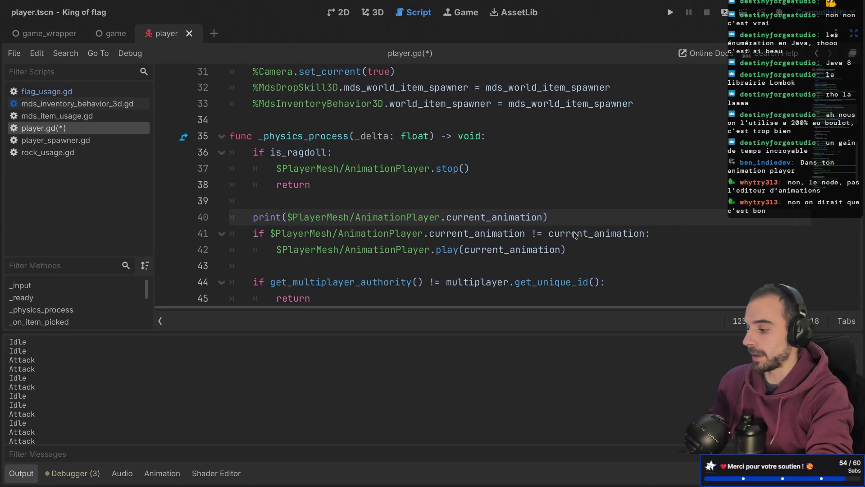
pyautogui.scroll(-3, 149, 366)
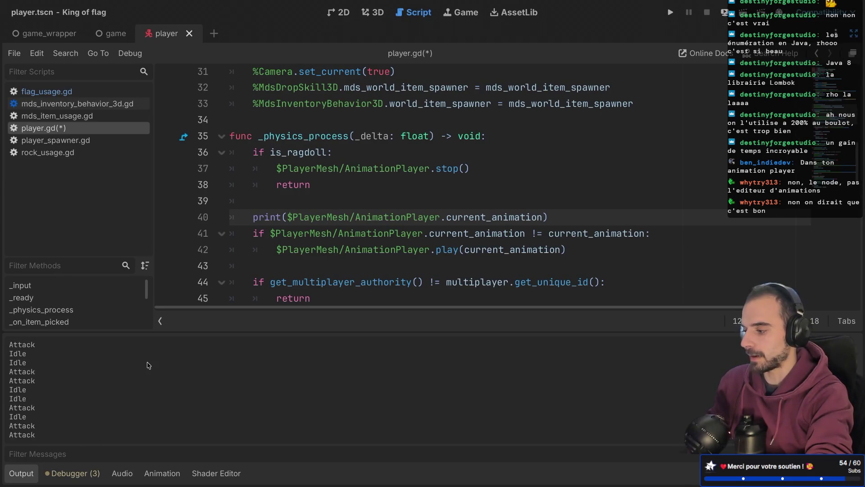
pyautogui.click(69, 473)
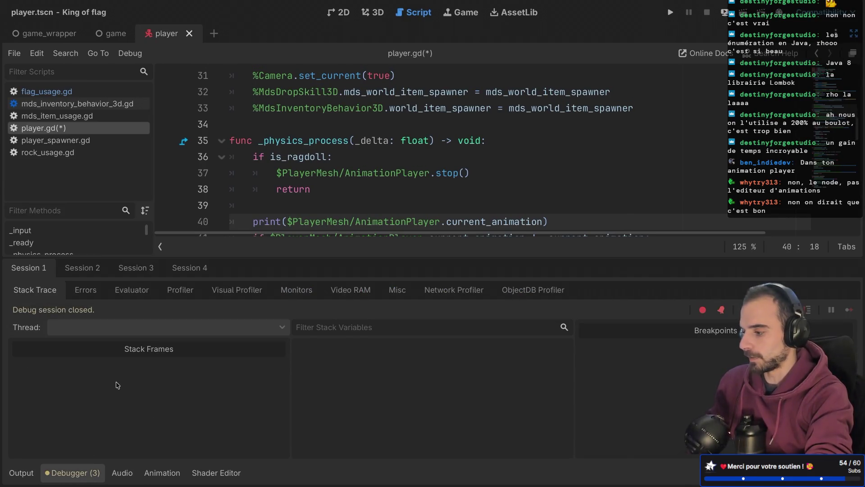
pyautogui.click(90, 269)
pyautogui.click(144, 268)
pyautogui.click(105, 275)
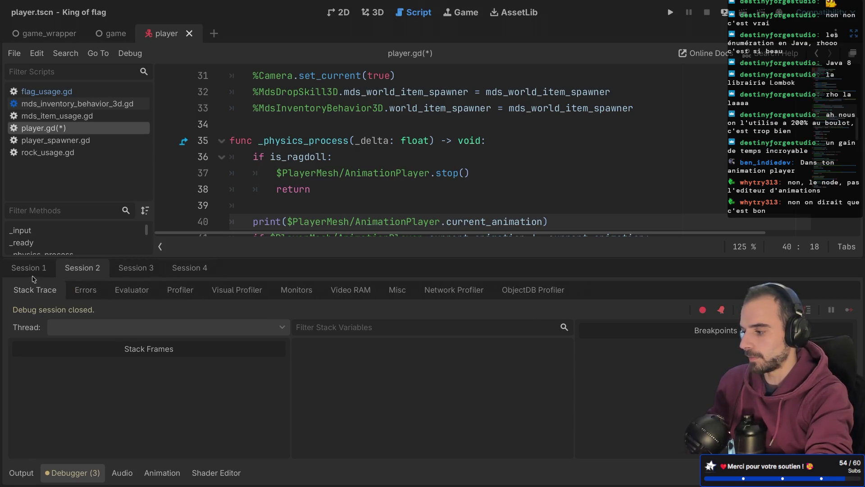
pyautogui.click(33, 276)
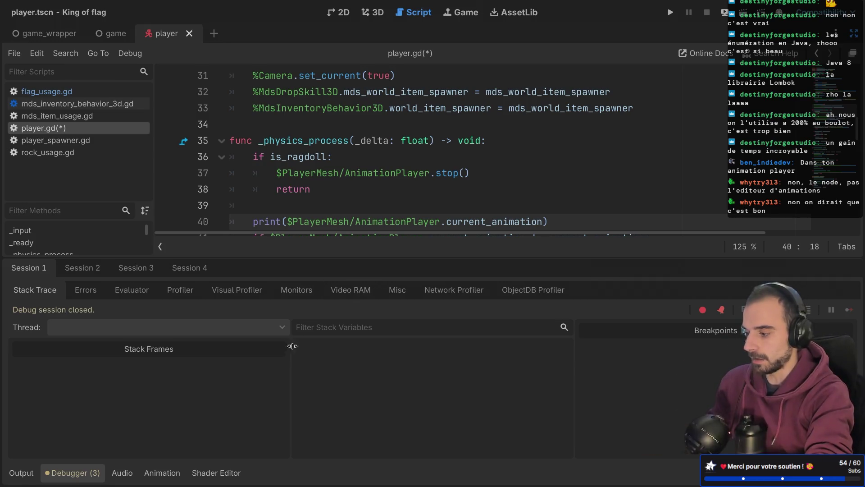
pyautogui.click(18, 472)
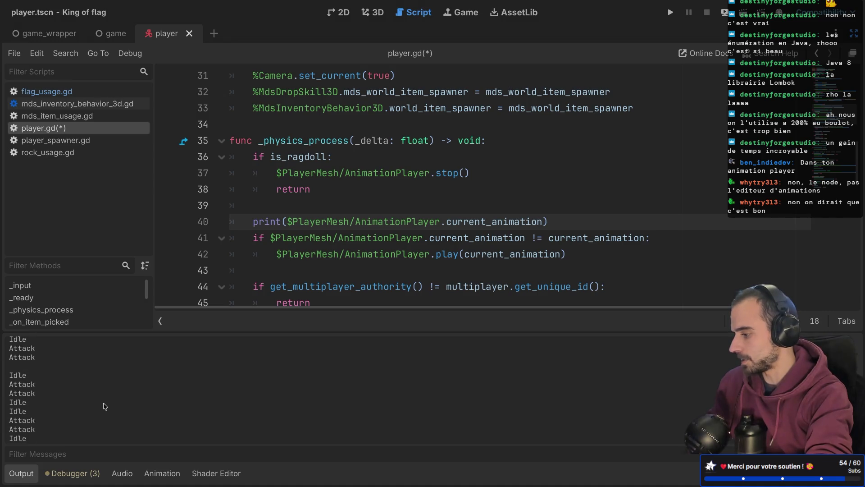
pyautogui.scroll(-2, 345, 142)
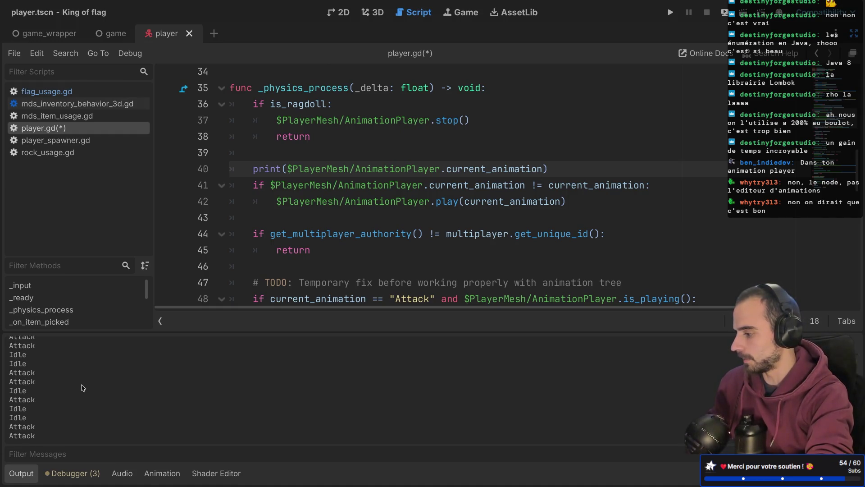
pyautogui.moveTo(387, 228)
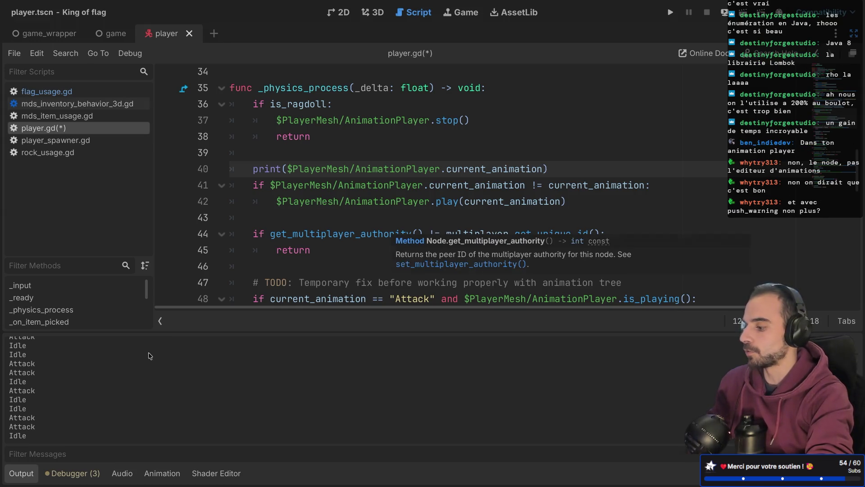
pyautogui.click(68, 473)
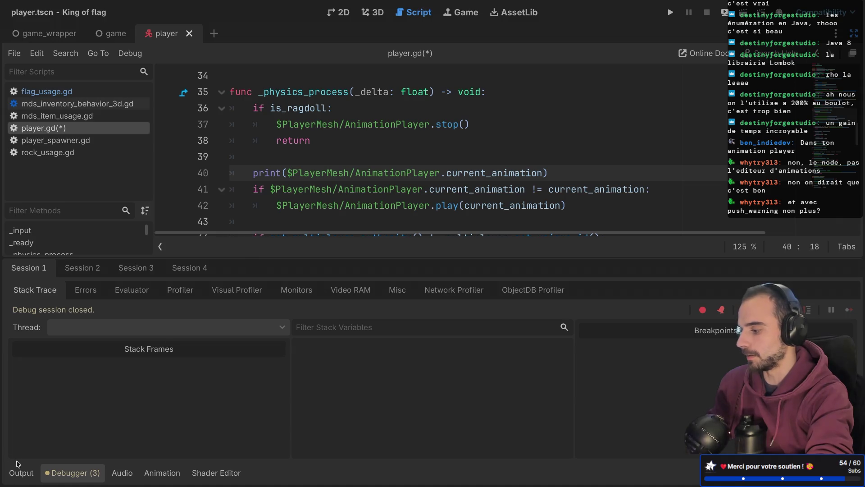
pyautogui.click(18, 469)
pyautogui.scroll(-2, 434, 121)
pyautogui.scroll(3, 298, 149)
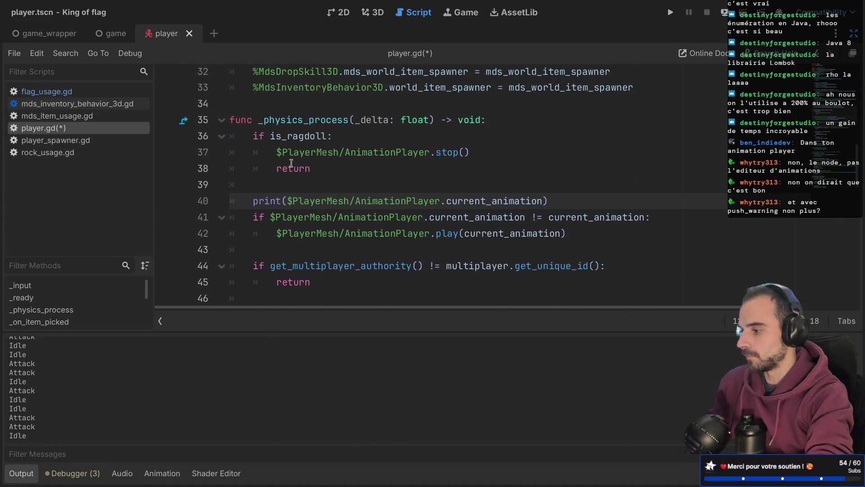
# - Replace print with push_warning on line 40 of player.gd and save the script
pyautogui.doubleClick(271, 201)
pyautogui.write('push')
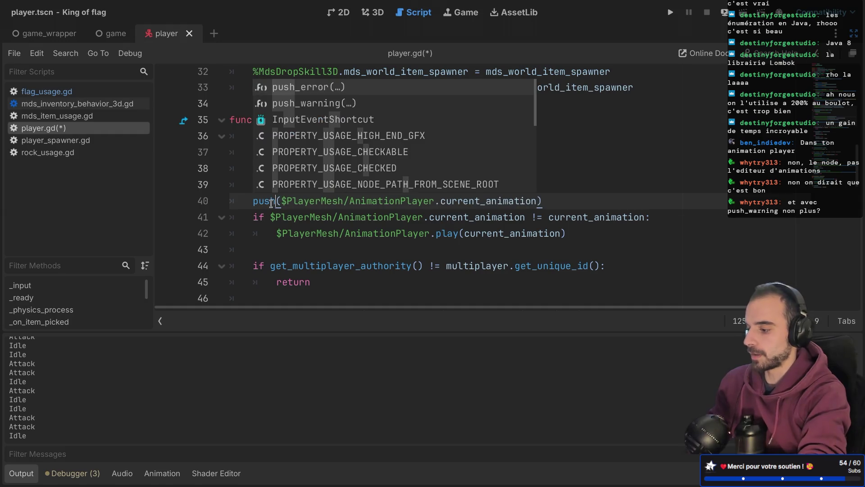
pyautogui.click(72, 472)
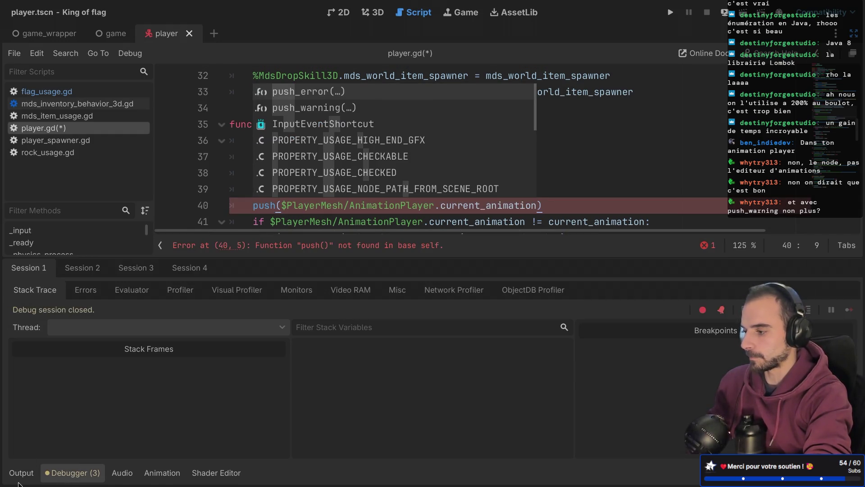
pyautogui.click(276, 214)
pyautogui.press('Up')
pyautogui.write('_ar')
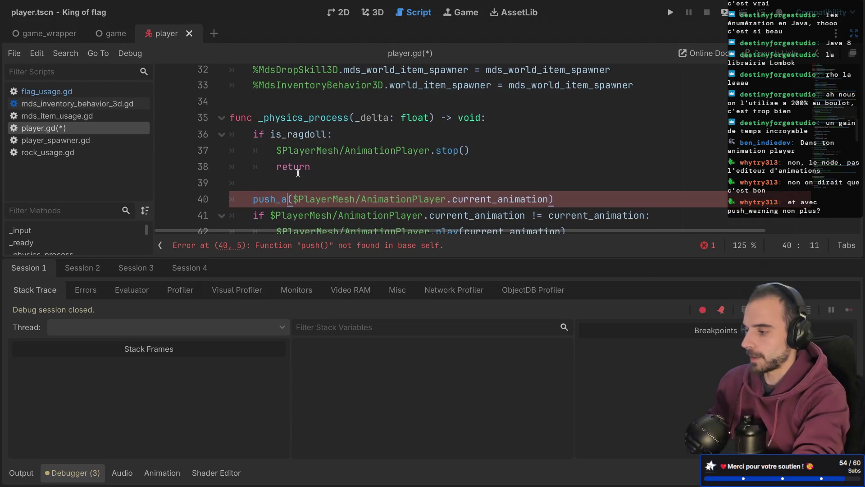
pyautogui.press('Return')
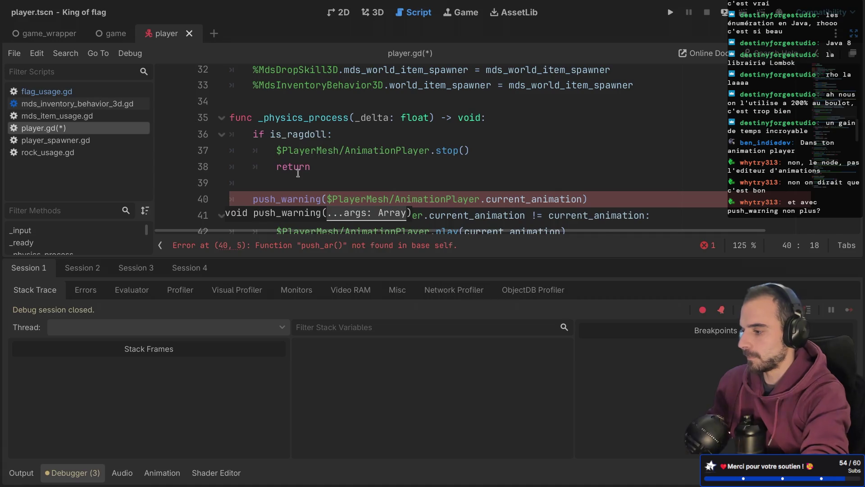
pyautogui.hotkey('ctrl', 's')
pyautogui.click(365, 147)
pyautogui.scroll(-2, 365, 147)
pyautogui.hotkey('ctrl', 's')
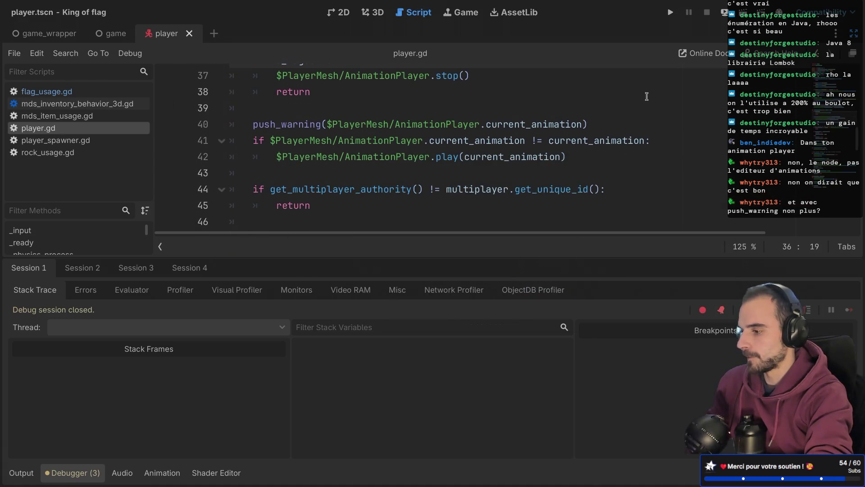
pyautogui.click(674, 14)
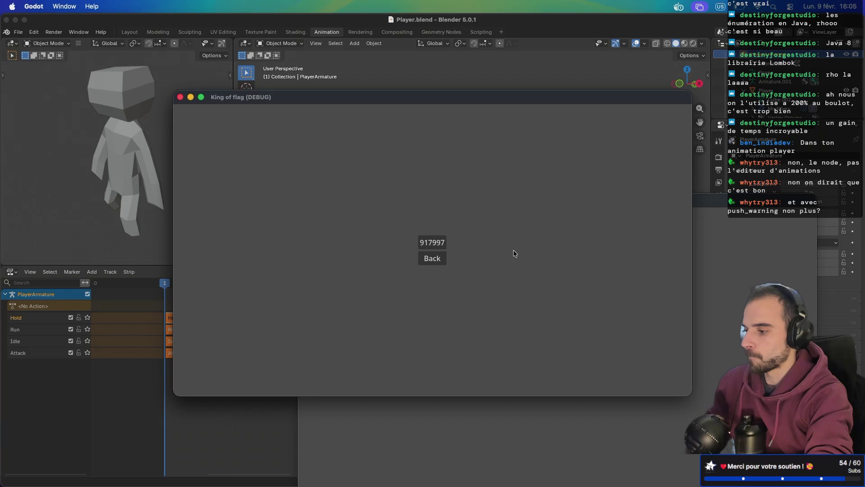
# - Start the two-player match, then return to the editor's Debugger panel
pyautogui.click(557, 371)
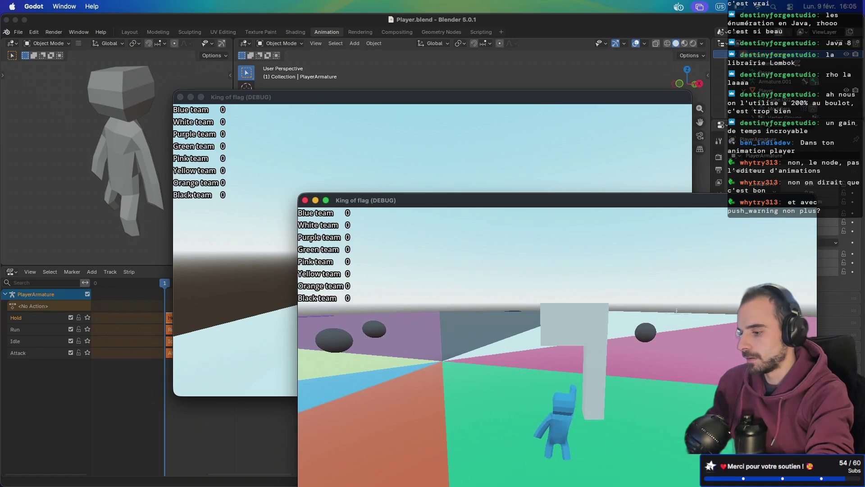
pyautogui.hotkey('ctrl', 'Right')
pyautogui.hotkey('ctrl', 'Right')
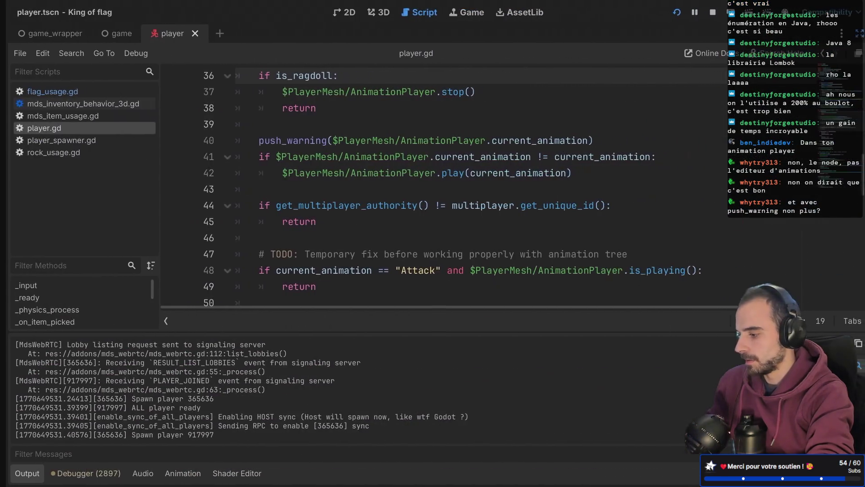
pyautogui.click(80, 473)
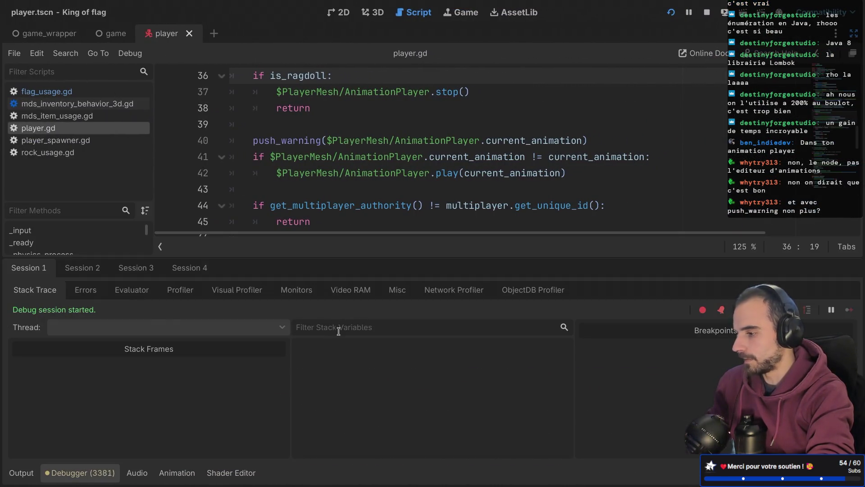
# - Show the fourth debug session's errors and warnings and scroll through the list
pyautogui.click(185, 269)
pyautogui.click(104, 291)
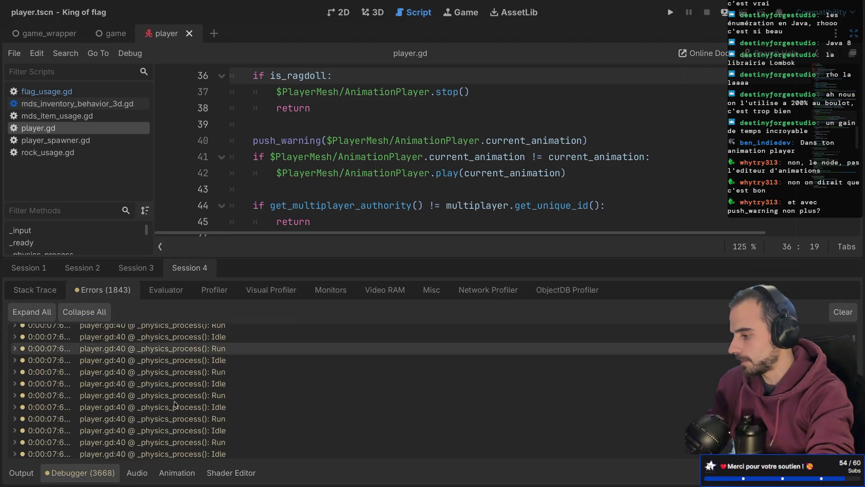
pyautogui.scroll(-15, 176, 403)
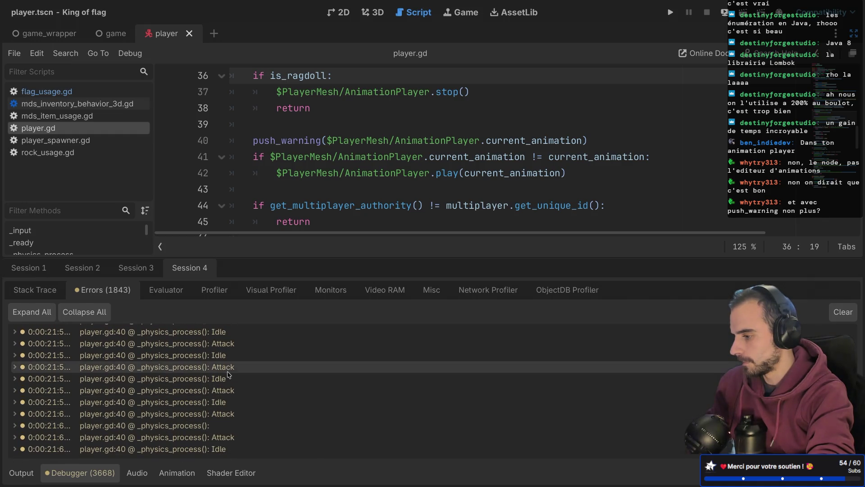
pyautogui.scroll(-2, 405, 176)
pyautogui.moveTo(405, 176)
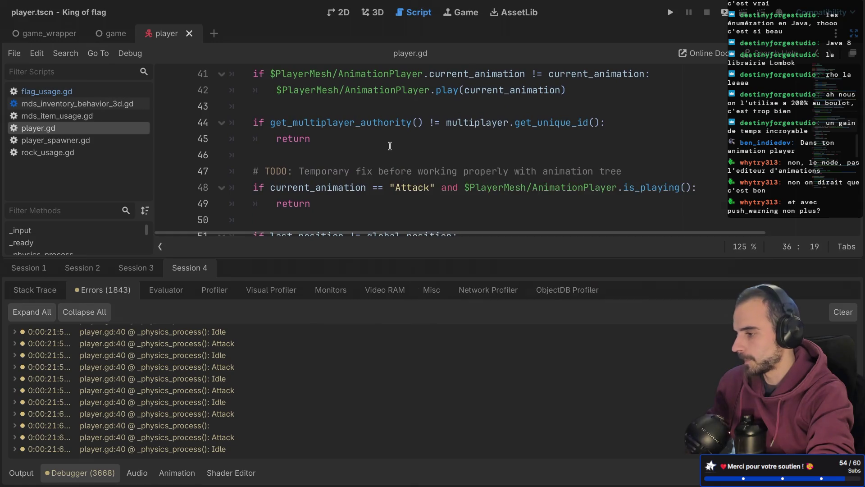
pyautogui.scroll(-2, 390, 145)
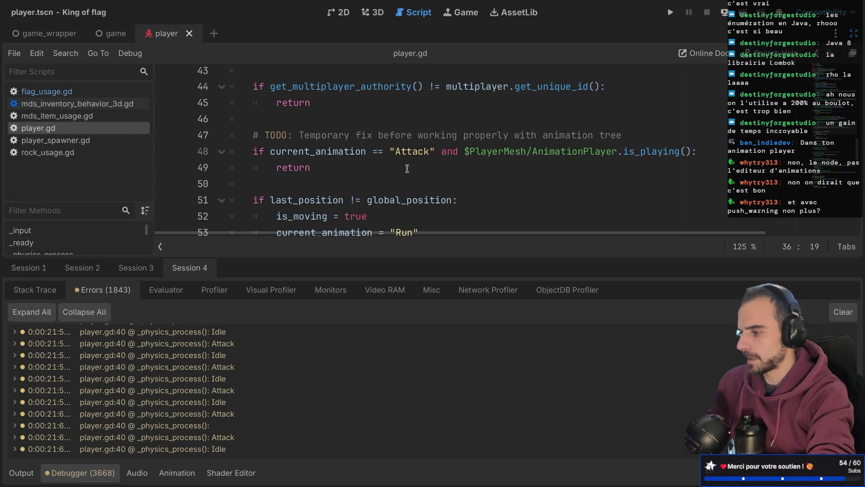
# - Lower the splitter above the Debugger so player.gd's script area is taller, and scroll through it
pyautogui.moveTo(272, 168); pyautogui.dragTo(328, 168)
pyautogui.scroll(-1, 330, 171)
pyautogui.scroll(-1, 330, 170)
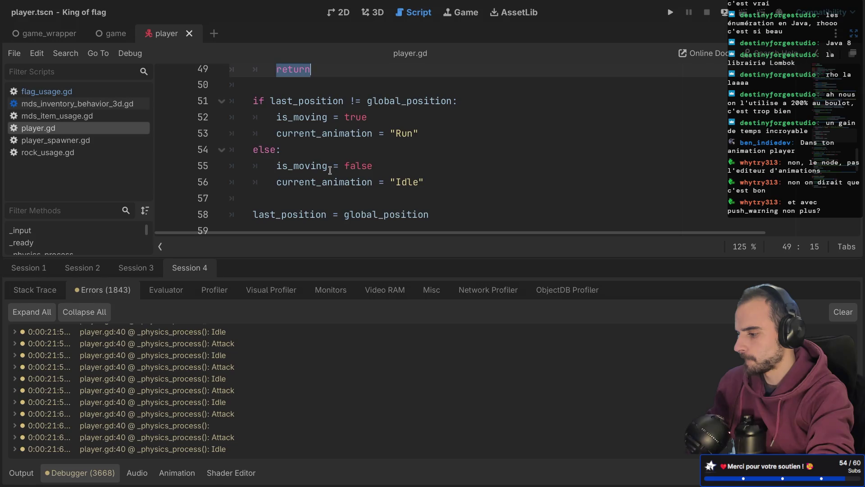
pyautogui.scroll(-12, 330, 170)
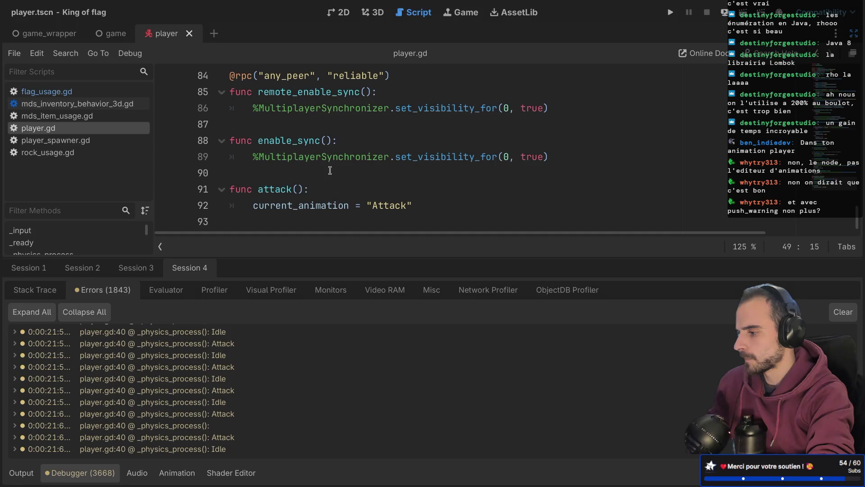
pyautogui.scroll(5, 330, 170)
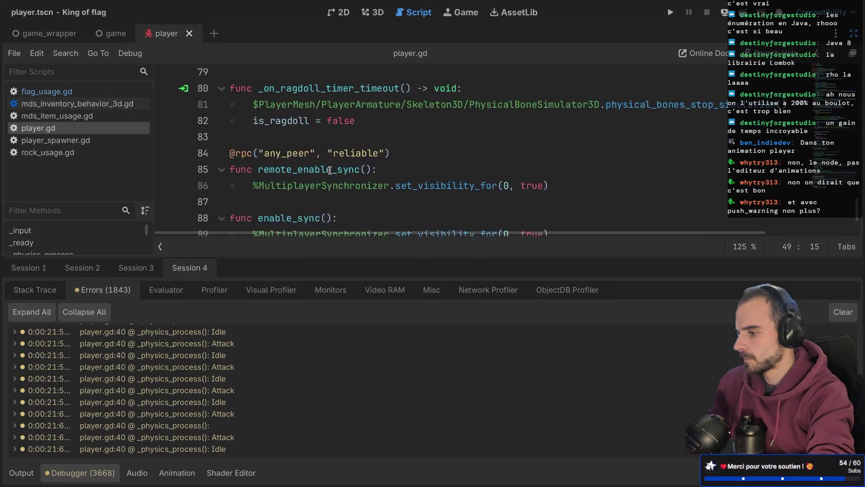
pyautogui.scroll(5, 266, 433)
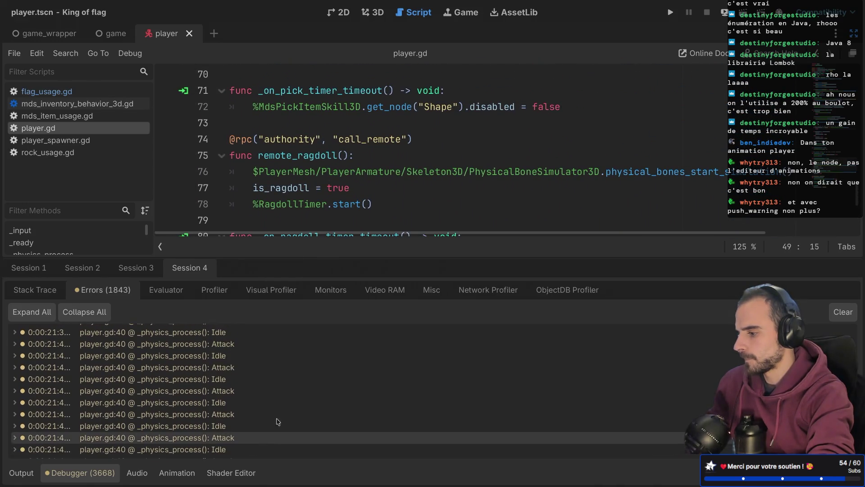
pyautogui.moveTo(377, 257); pyautogui.dragTo(371, 342)
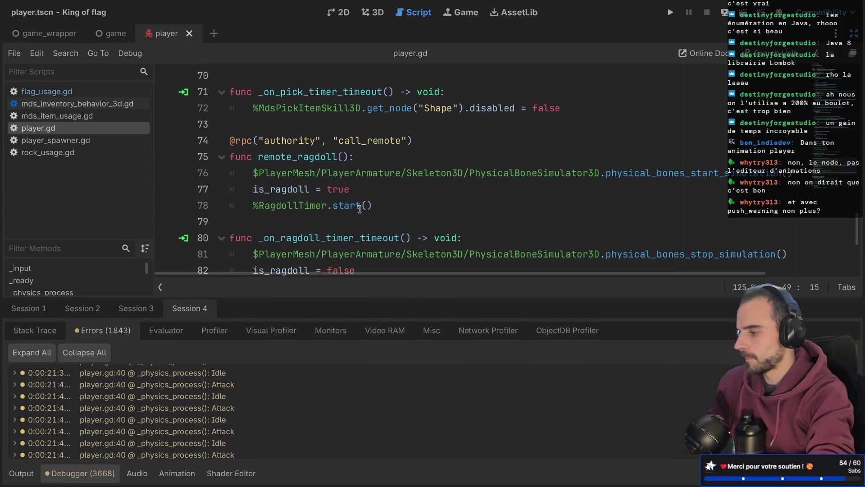
pyautogui.scroll(4, 360, 209)
pyautogui.scroll(-5, 360, 208)
# - Collapse the Debugger panel so the script fills the editor
pyautogui.scroll(-2, 360, 208)
pyautogui.scroll(14, 360, 208)
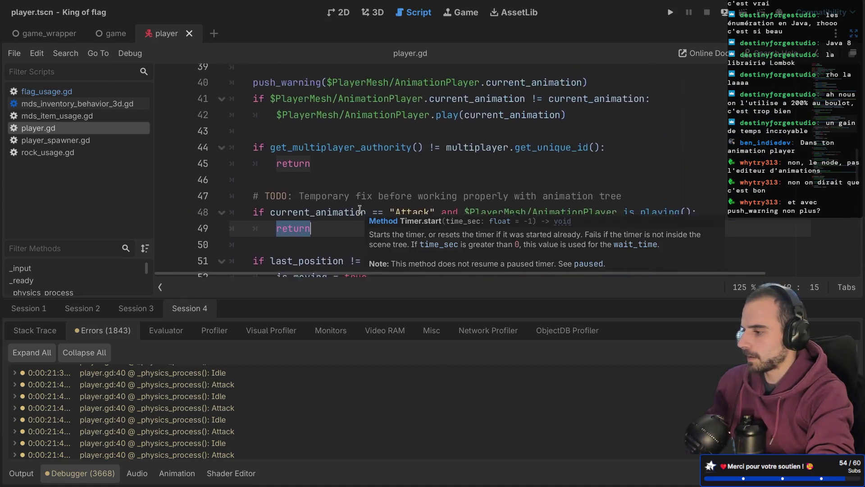
pyautogui.scroll(1, 360, 208)
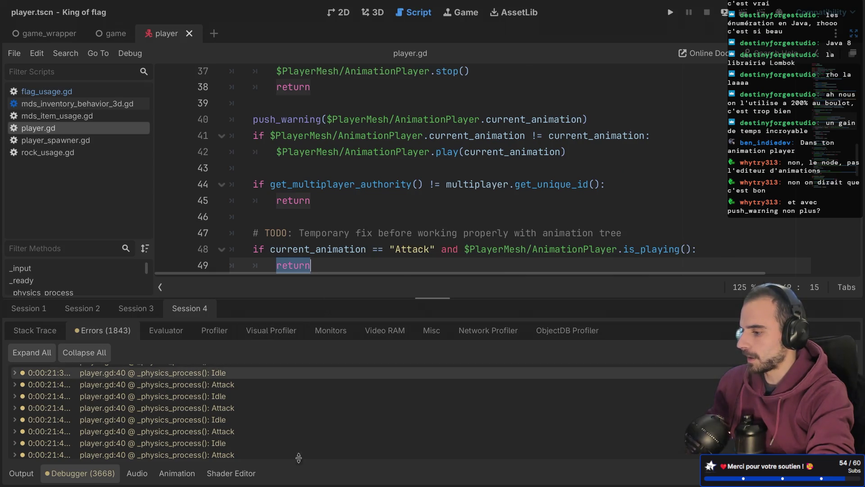
pyautogui.click(67, 473)
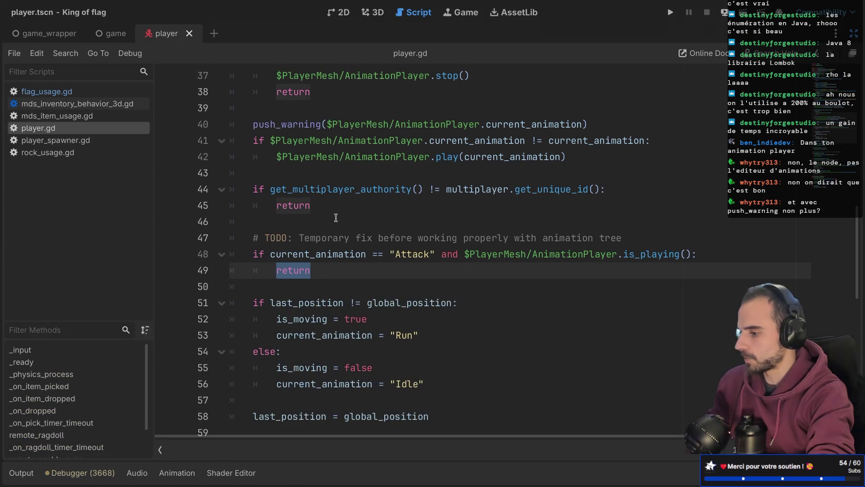
# - Scroll player.gd to _physics_process and place the caret in the line 41 condition
pyautogui.scroll(3, 335, 218)
pyautogui.scroll(-2, 335, 217)
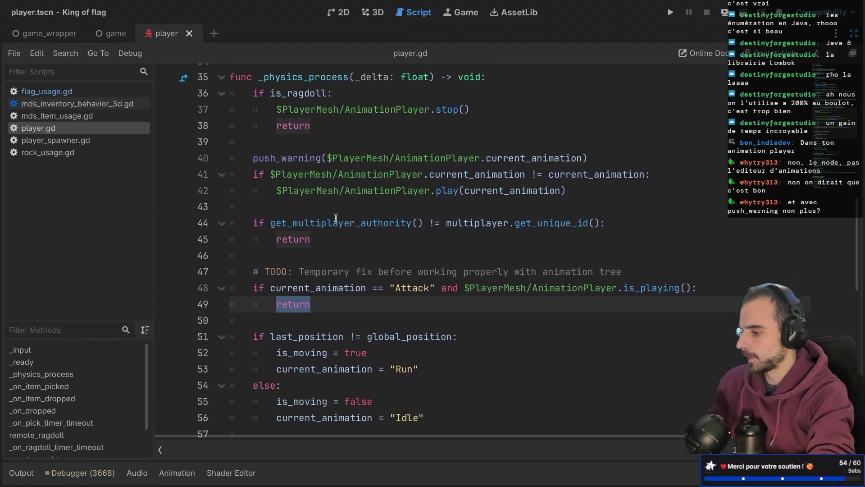
pyautogui.scroll(-1, 336, 217)
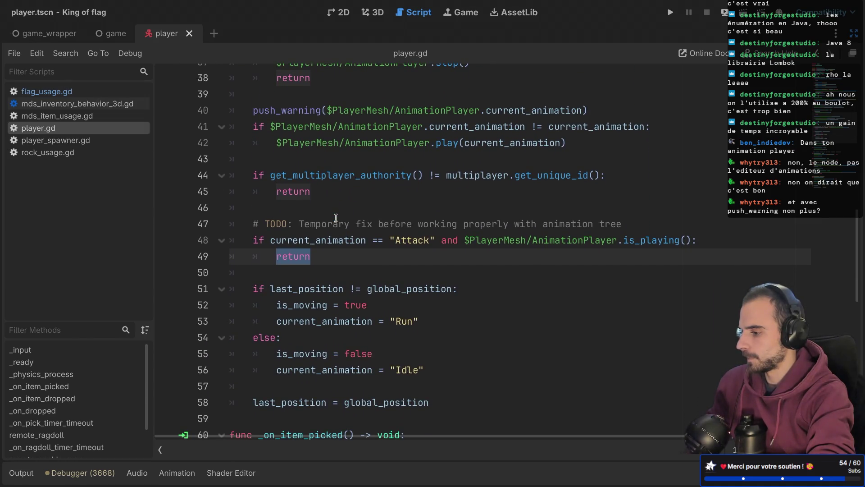
pyautogui.scroll(-2, 335, 218)
pyautogui.scroll(2, 335, 218)
pyautogui.hscroll(2, 336, 218)
pyautogui.scroll(1, 336, 218)
pyautogui.hscroll(-2, 336, 217)
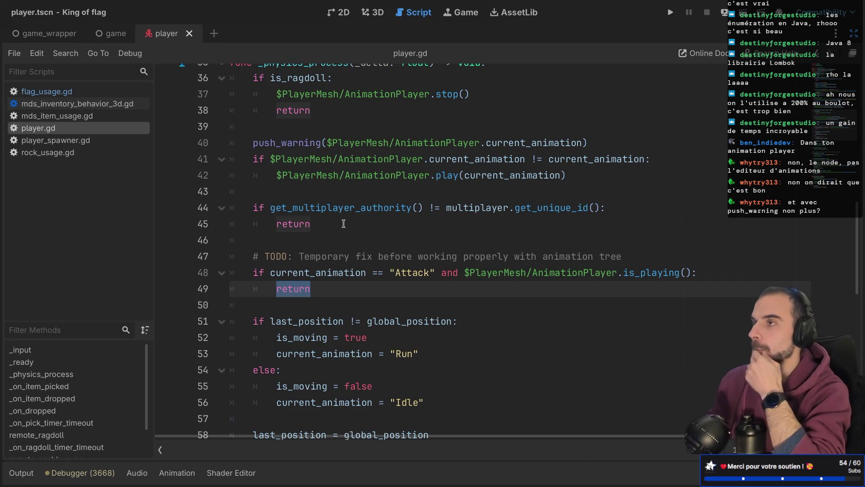
pyautogui.scroll(-3, 348, 224)
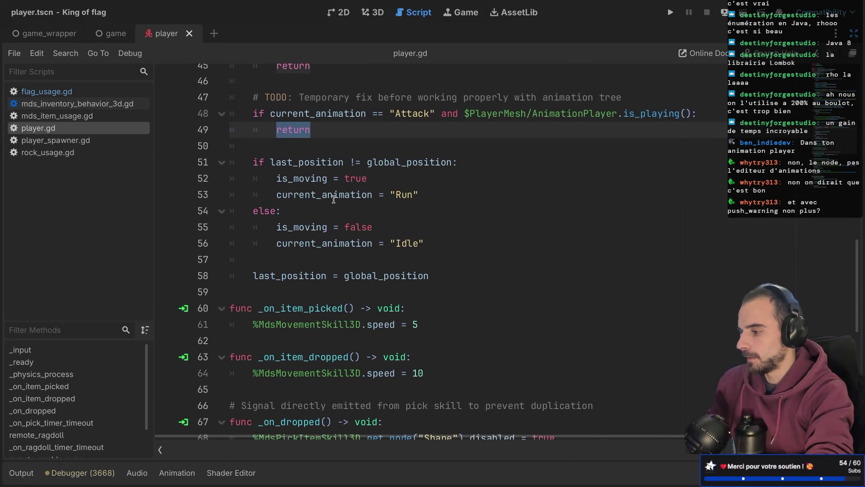
pyautogui.scroll(-4, 359, 220)
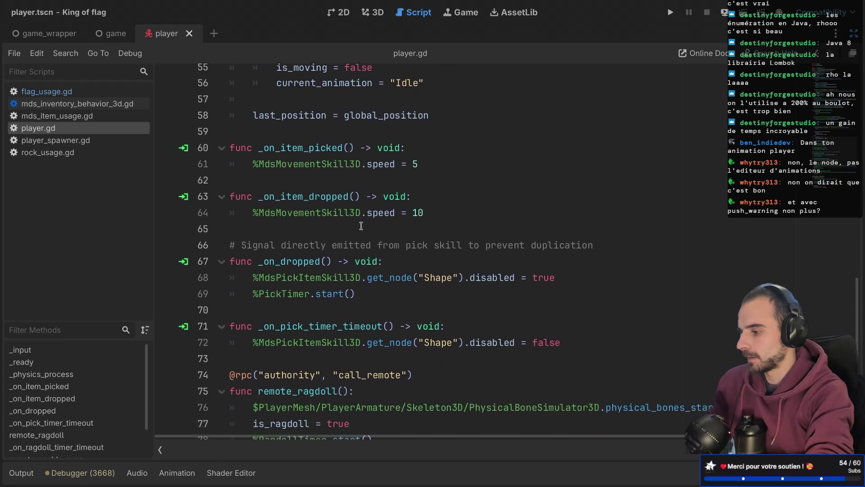
pyautogui.scroll(6, 361, 225)
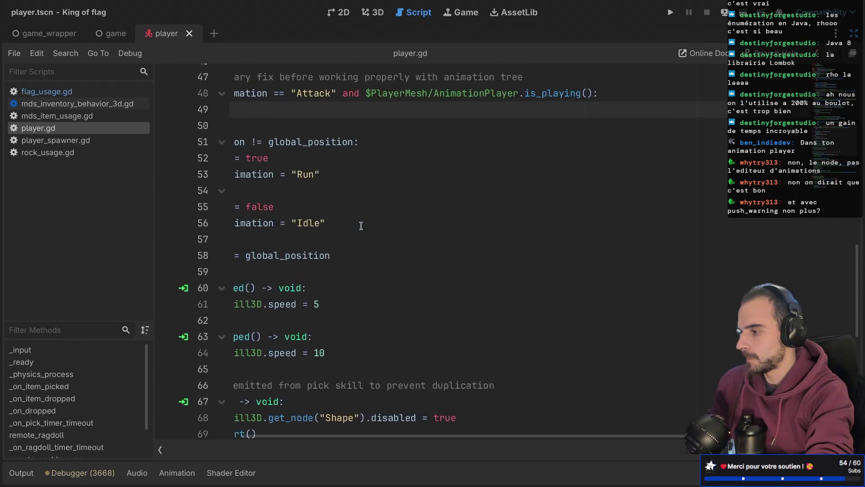
pyautogui.scroll(2, 408, 271)
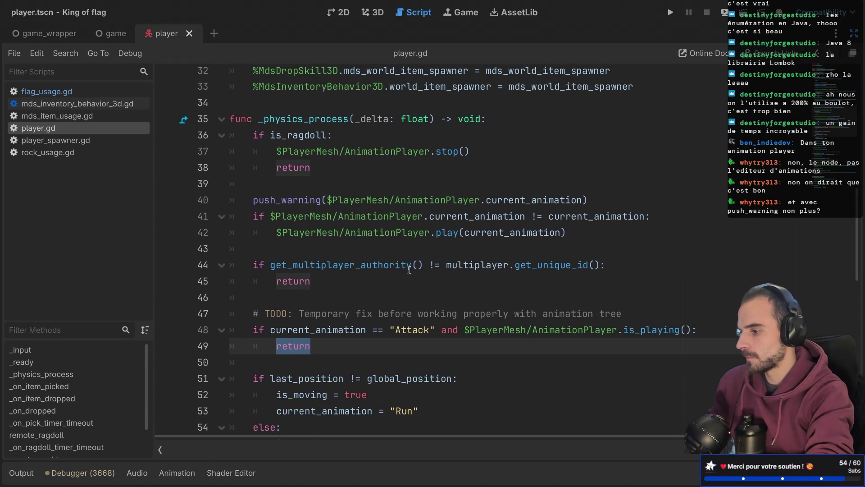
pyautogui.moveTo(382, 239)
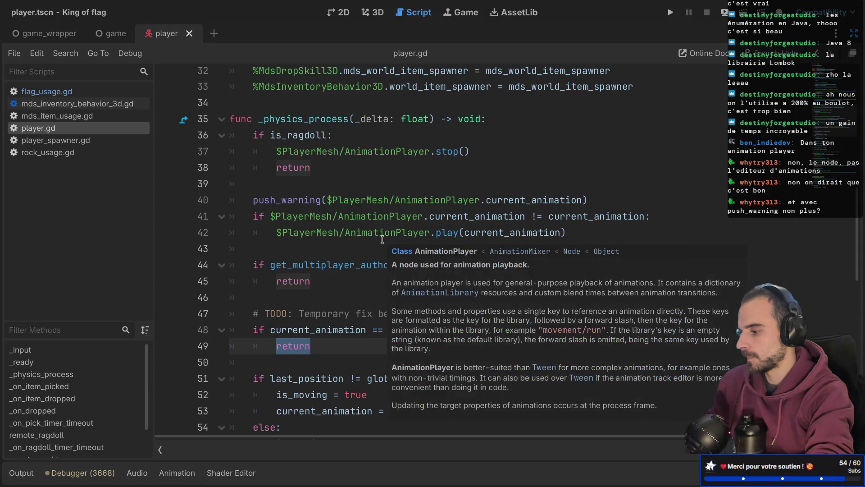
pyautogui.scroll(-1, 382, 239)
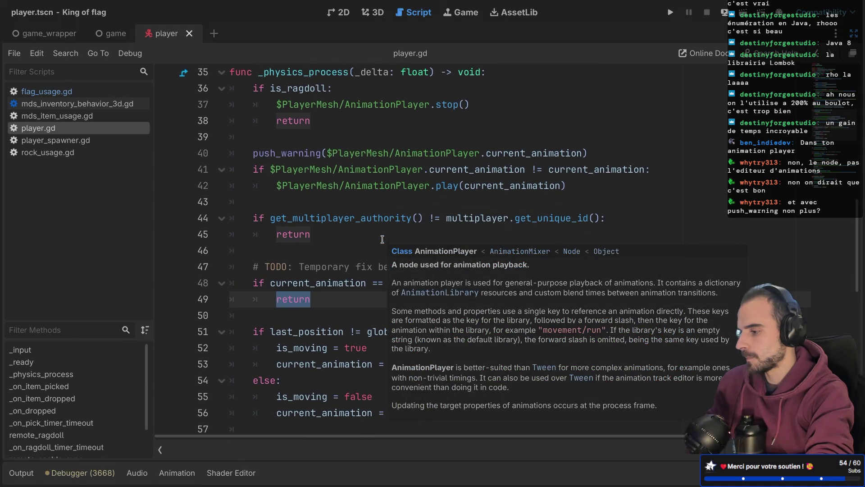
pyautogui.scroll(-1, 382, 239)
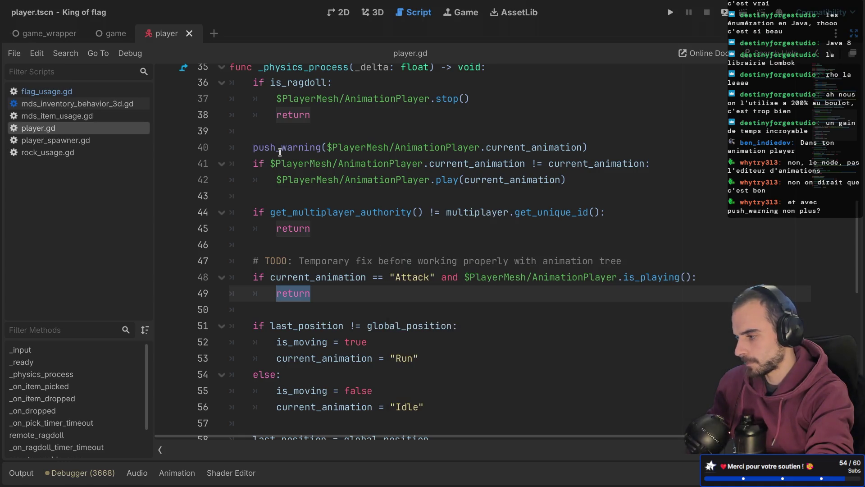
pyautogui.click(267, 164)
# - Prefix line 41's check with $PlayerMesh/AnimationPlayer.current_animation != "" and, then run the project
pyautogui.moveTo(270, 164)
pyautogui.mouseDown()
pyautogui.moveTo(473, 179)
pyautogui.moveTo(526, 164)
pyautogui.mouseUp()
pyautogui.hotkey('ctrl', 'c')
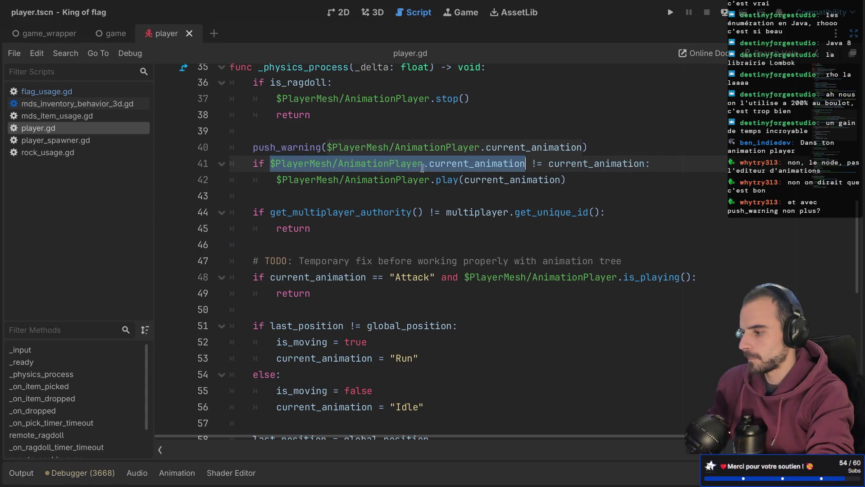
pyautogui.click(268, 163)
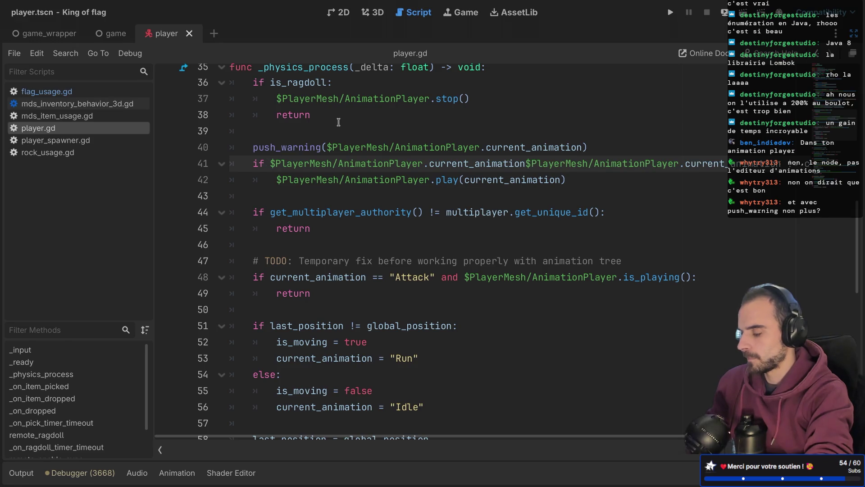
pyautogui.hotkey('ctrl', 'v')
pyautogui.write('"" and')
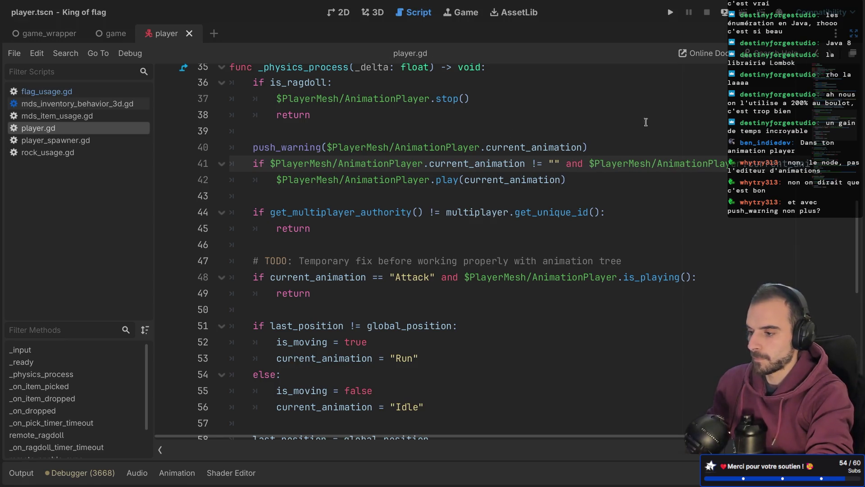
pyautogui.click(671, 13)
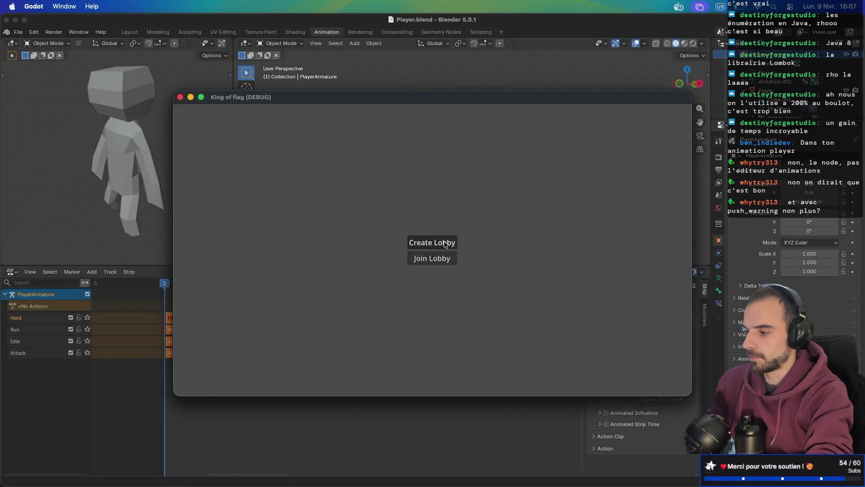
# - Host a lobby in one game window, join it from the other, start the match, and return to the editor
pyautogui.click(432, 243)
pyautogui.moveTo(482, 99); pyautogui.dragTo(636, 181)
pyautogui.click(508, 154)
pyautogui.click(432, 258)
pyautogui.click(431, 239)
pyautogui.click(800, 239)
pyautogui.click(609, 357)
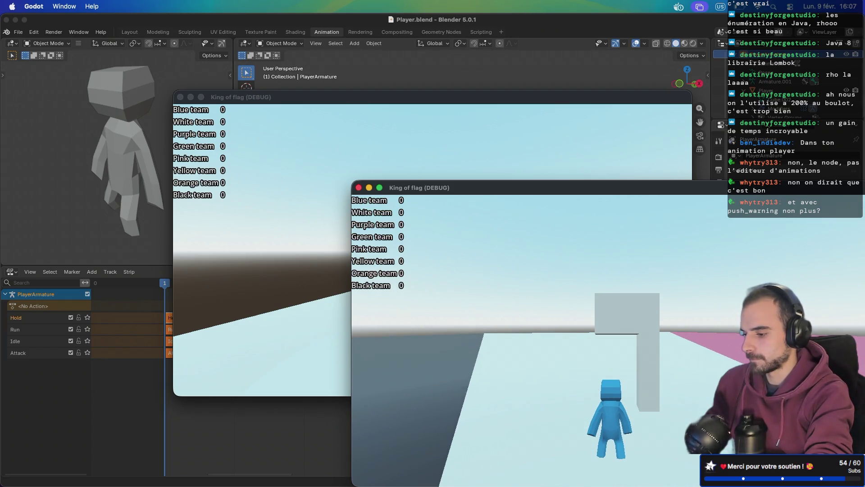
pyautogui.press('super+Tab')
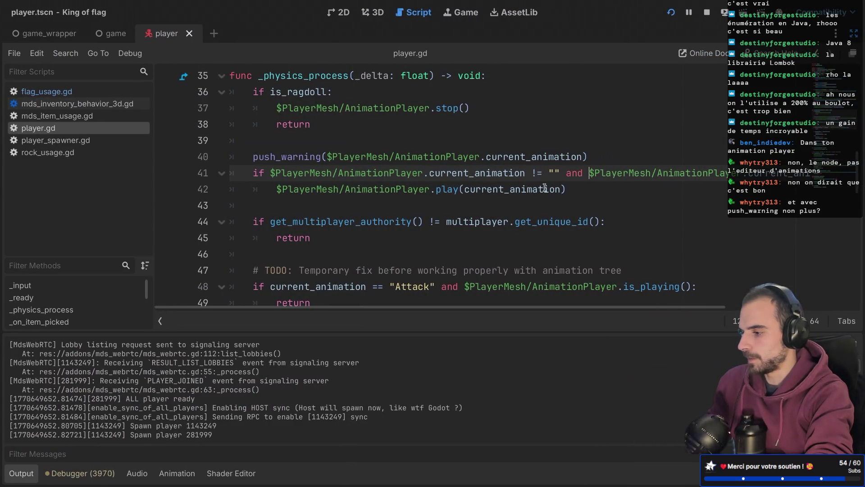
# - Stop the running game and delete the push_warning debug line
pyautogui.moveTo(545, 188)
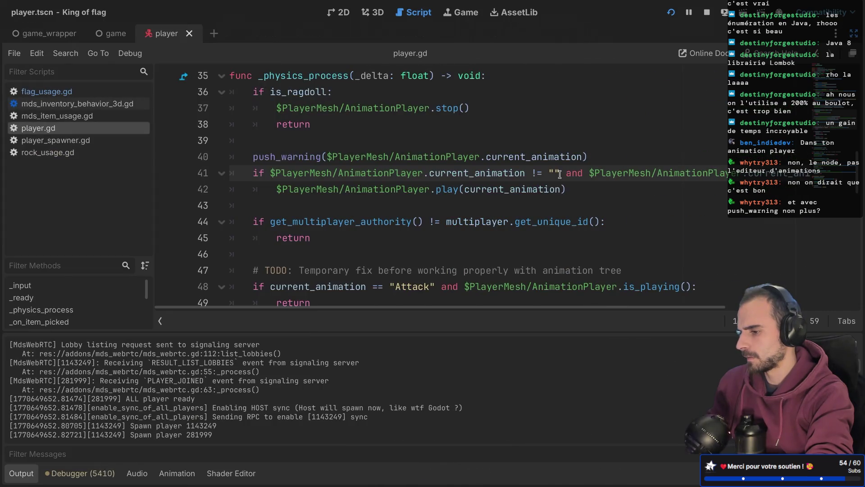
pyautogui.click(20, 476)
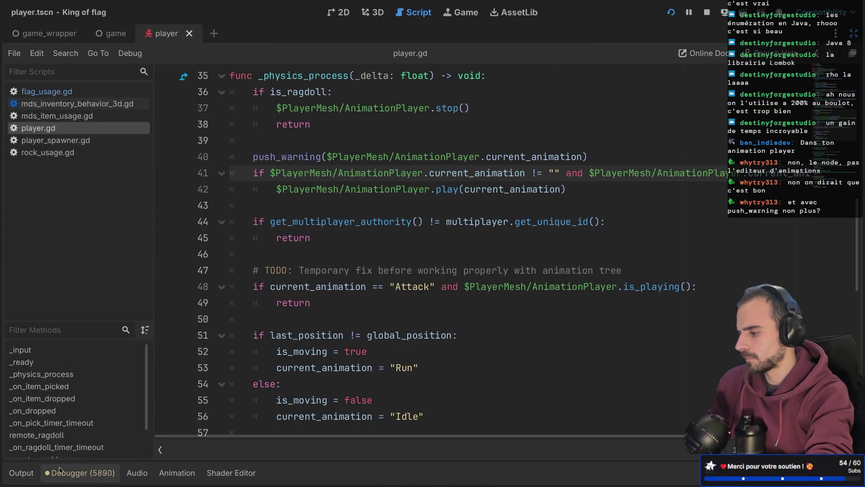
pyautogui.click(711, 16)
pyautogui.tripleClick(603, 156)
pyautogui.press('BackSpace')
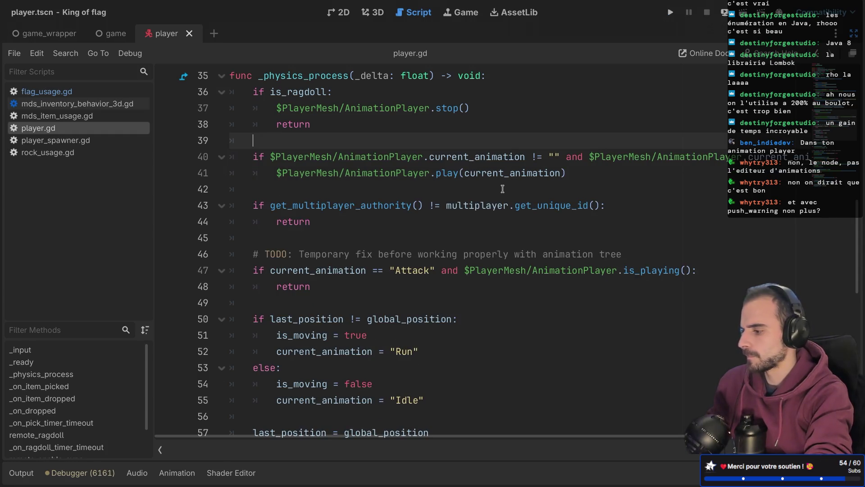
# - Remove the '"" and' empty-animation check from line 40's condition and save player.gd
pyautogui.click(160, 449)
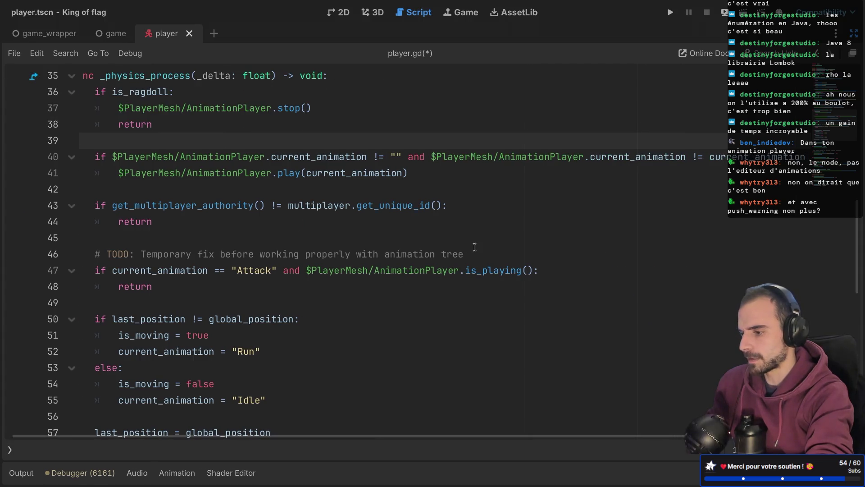
pyautogui.scroll(3, 474, 247)
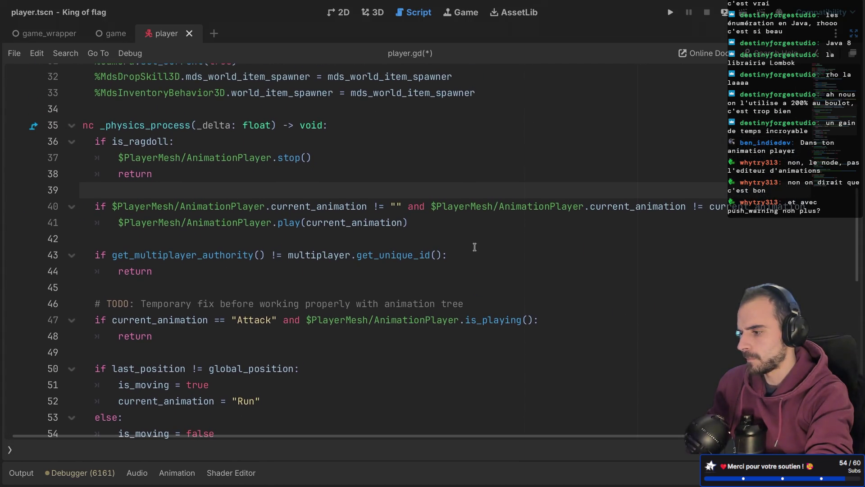
pyautogui.moveTo(439, 218); pyautogui.dragTo(168, 216)
pyautogui.press('BackSpace')
pyautogui.press('BackSpace')
pyautogui.press('BackSpace')
pyautogui.press('BackSpace')
pyautogui.hotkey('ctrl', 's')
pyautogui.scroll(-5, 170, 280)
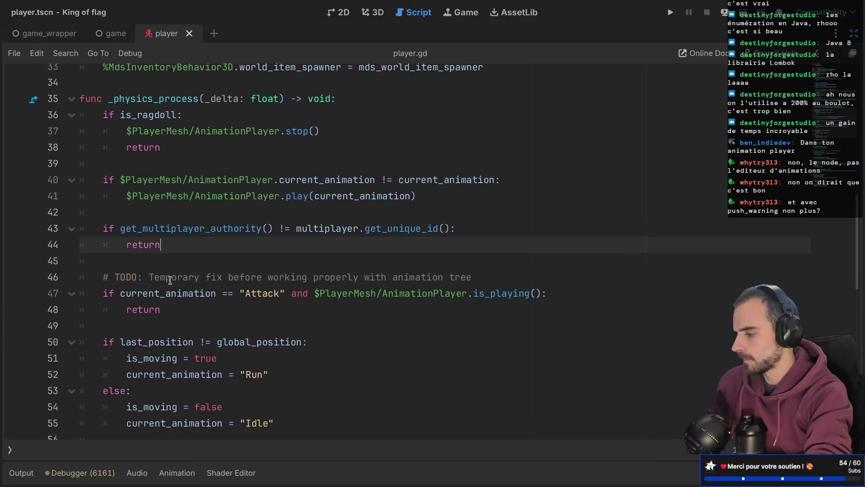
# - Delete ' and $PlayerMesh/AnimationPlayer.is_playing()' from the Attack check on line 47
pyautogui.scroll(2, 170, 280)
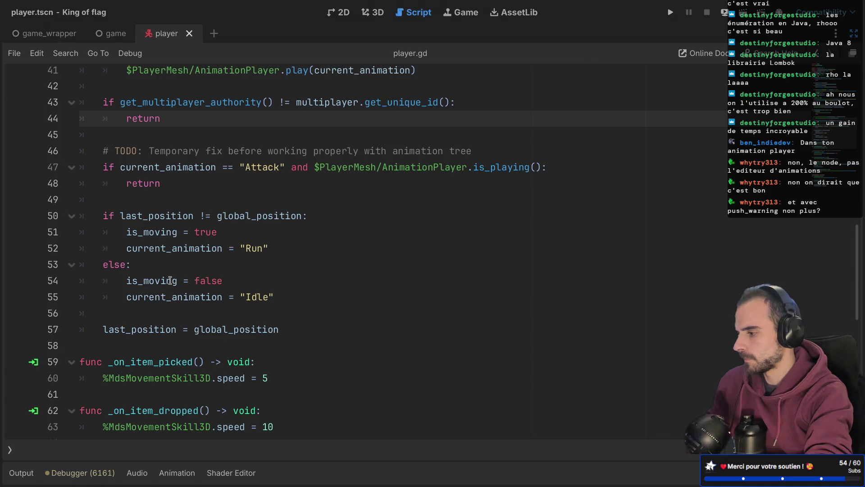
pyautogui.scroll(1, 170, 280)
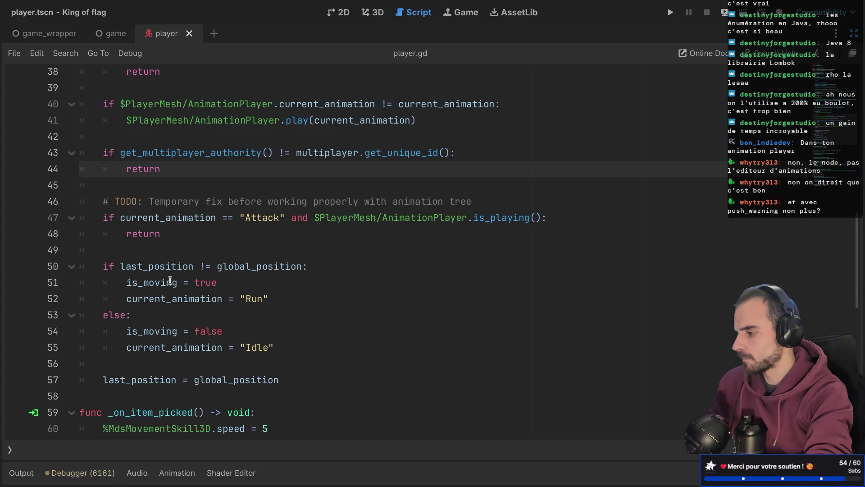
pyautogui.scroll(1, 170, 280)
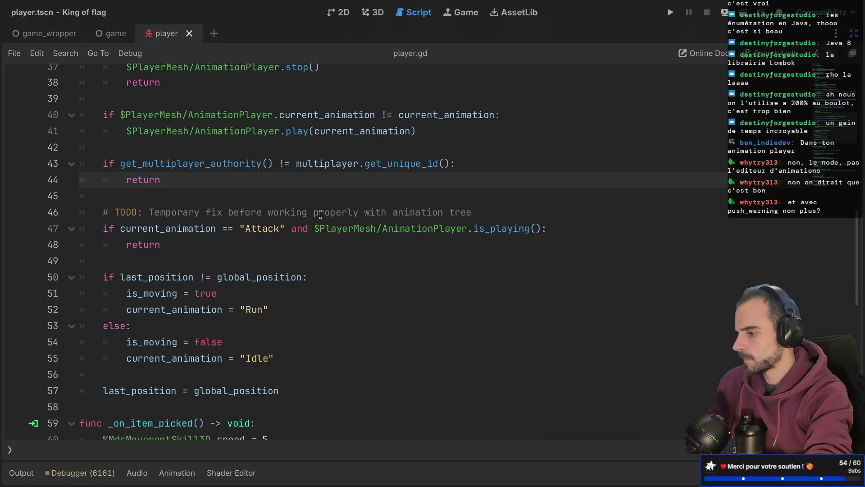
pyautogui.moveTo(290, 228); pyautogui.dragTo(545, 228)
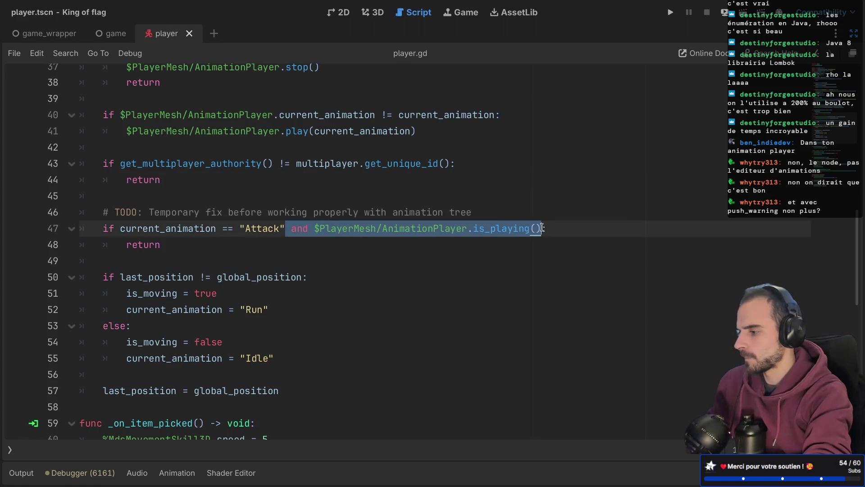
pyautogui.press('BackSpace')
pyautogui.scroll(-5, 310, 269)
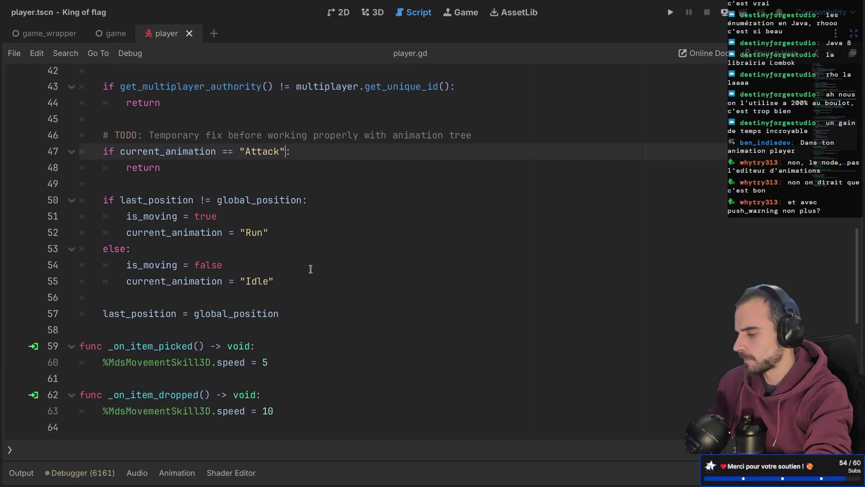
pyautogui.scroll(-3, 310, 269)
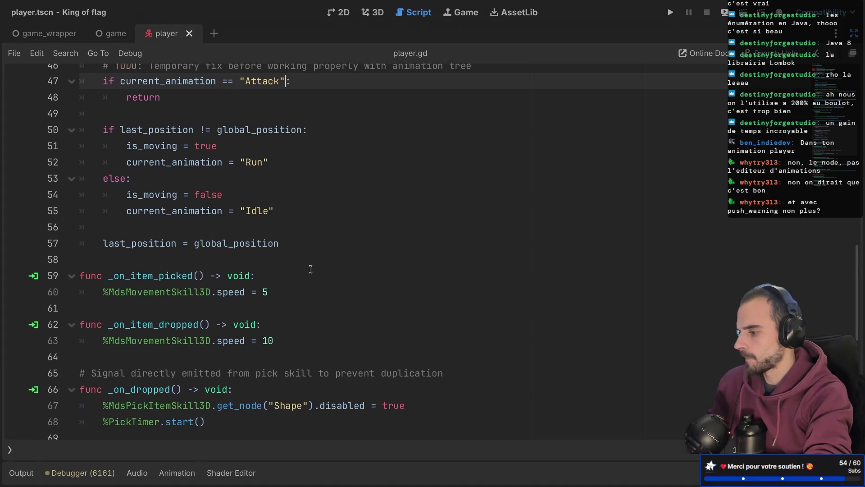
pyautogui.scroll(-6, 310, 269)
pyautogui.scroll(5, 310, 269)
pyautogui.scroll(7, 311, 269)
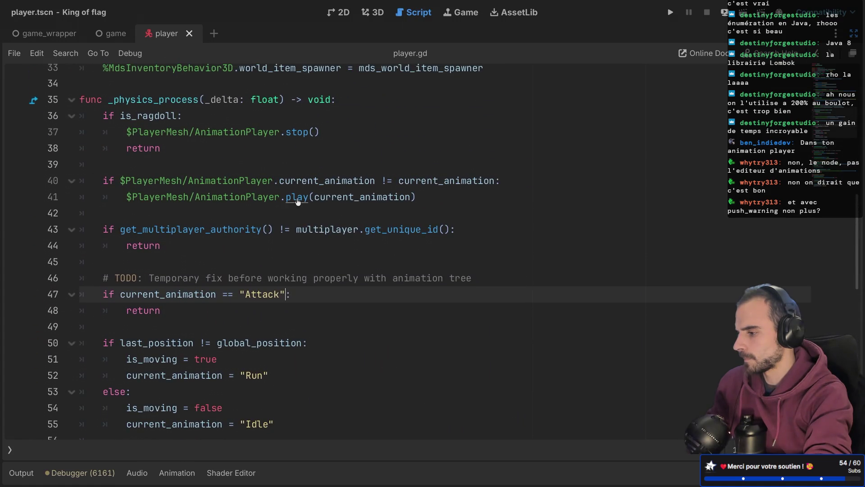
pyautogui.keyDown('ctrl'); pyautogui.click(298, 202); pyautogui.keyUp('ctrl')
pyautogui.scroll(3, 189, 200)
pyautogui.scroll(1, 188, 201)
pyautogui.scroll(2, 189, 200)
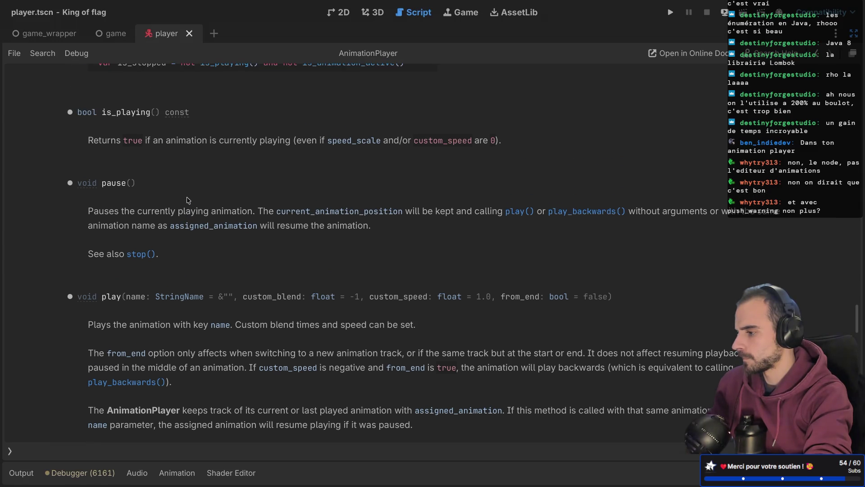
pyautogui.scroll(-5, 188, 200)
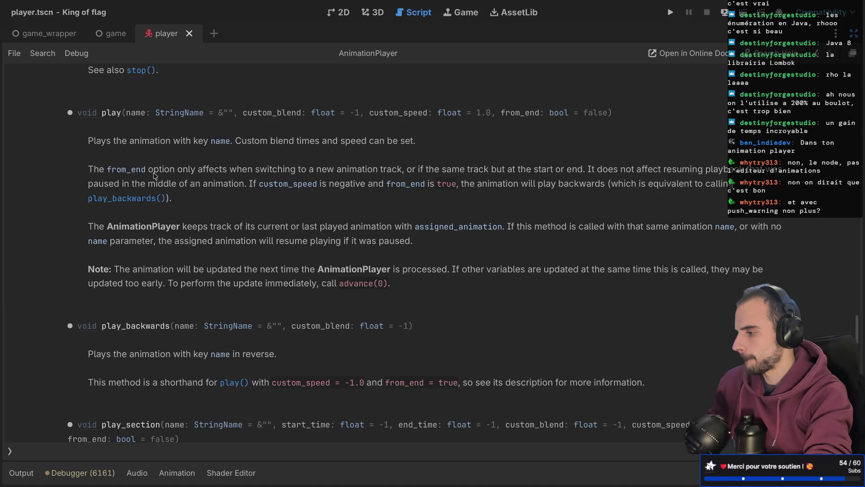
pyautogui.hotkey('alt', 'Left')
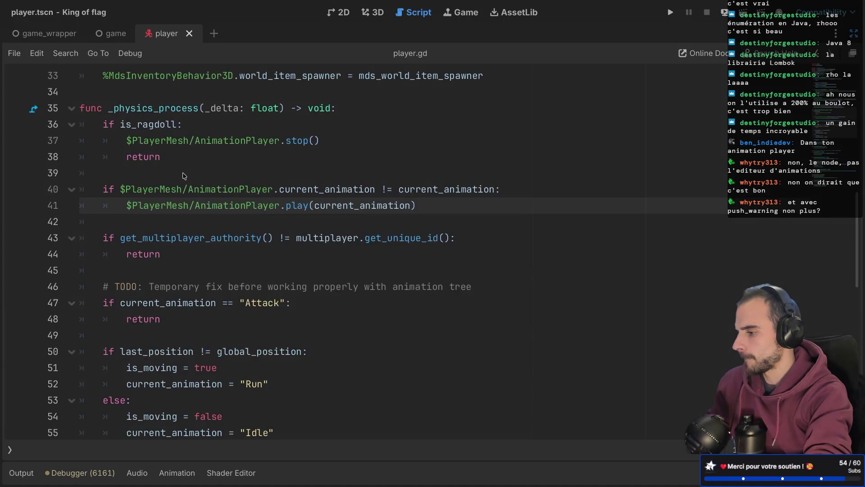
# - Begin a print("Play: %s %s" % [ line on new line 41 under the condition
pyautogui.click(509, 194)
pyautogui.press('Return')
pyautogui.write('console')
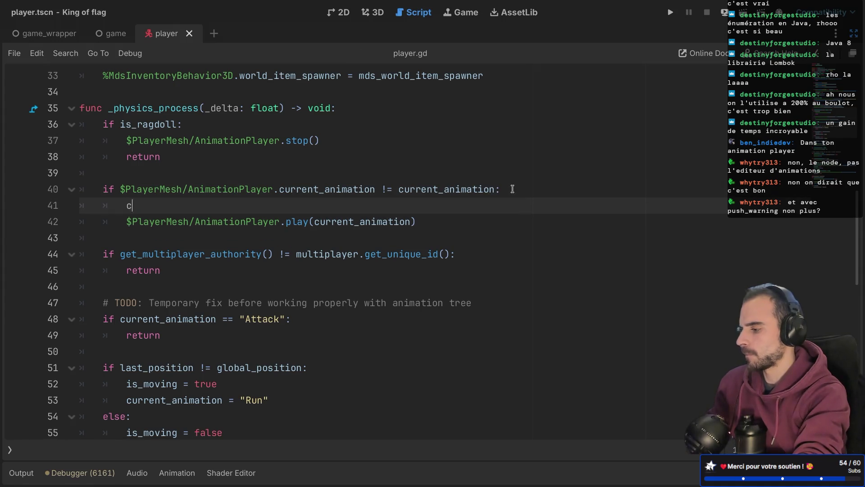
pyautogui.press('BackSpace')
pyautogui.press('BackSpace')
pyautogui.press('BackSpace')
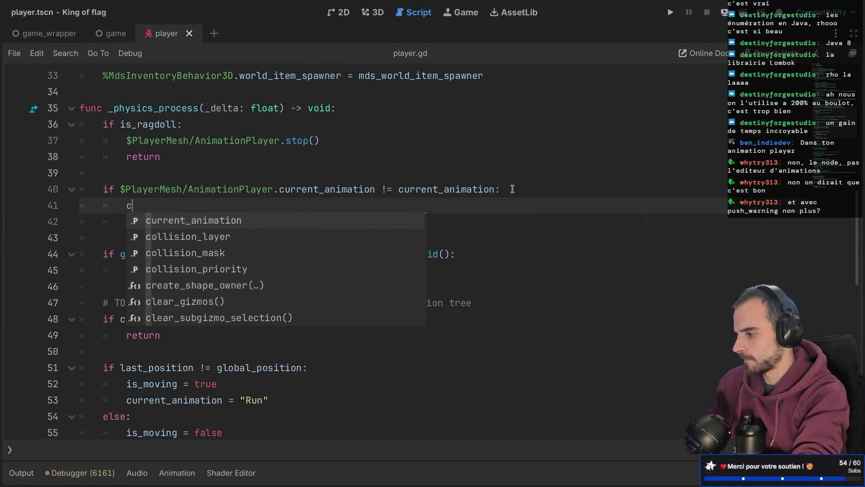
pyautogui.write('print("')
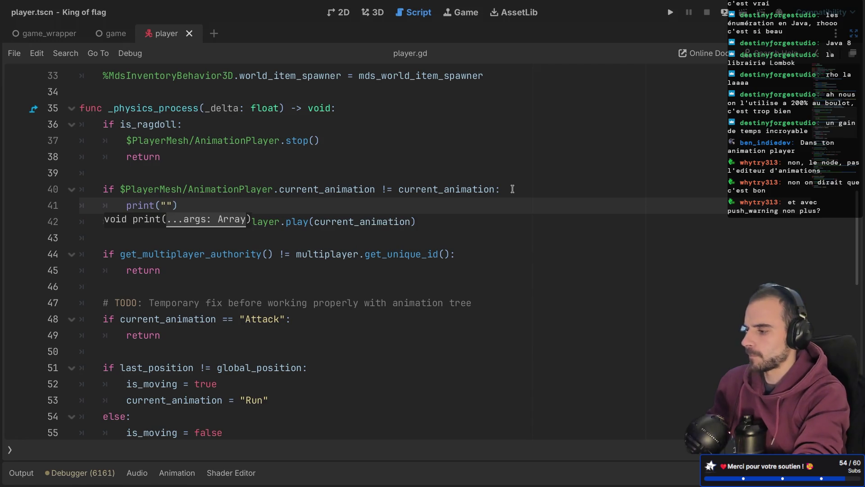
pyautogui.write('Play: ')
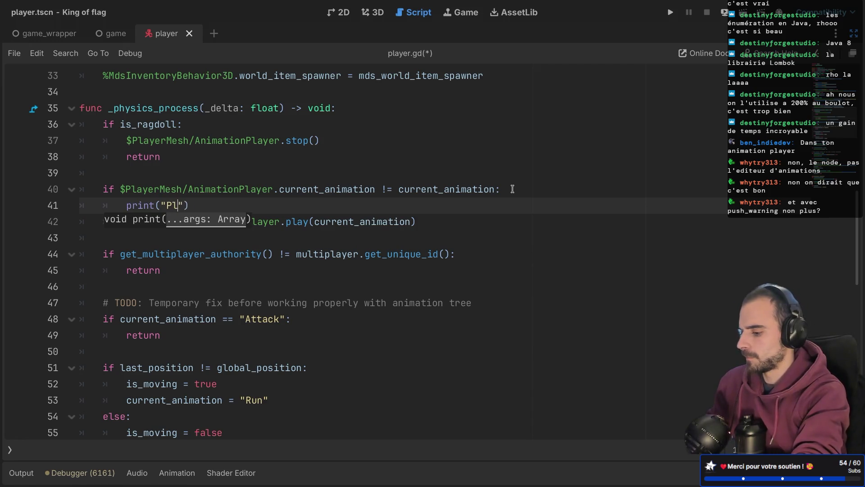
pyautogui.write('%s ')
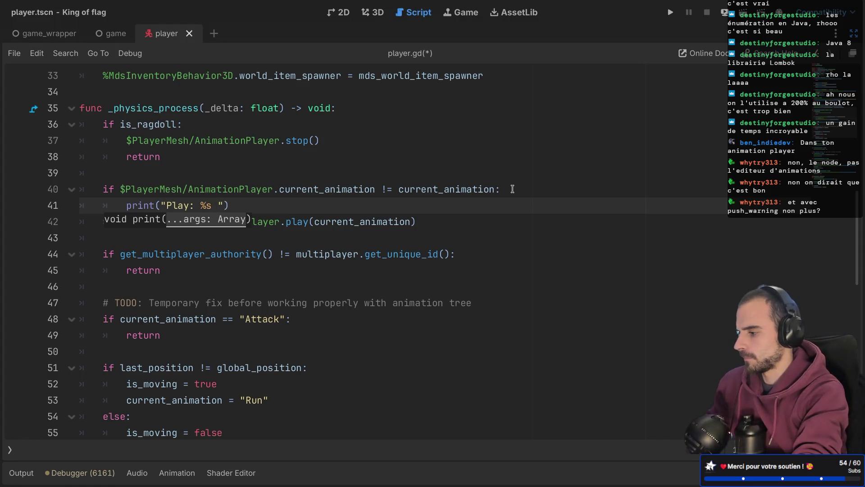
pyautogui.write('%s')
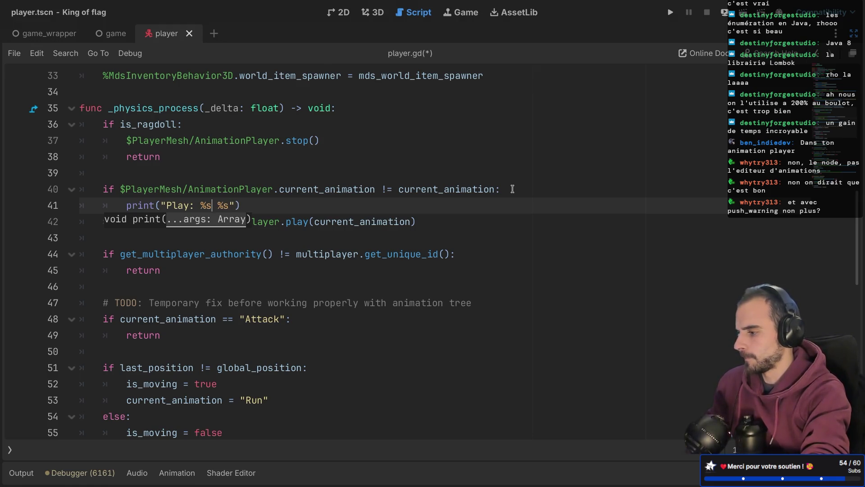
pyautogui.write('"')
pyautogui.press('BackSpace')
pyautogui.write('[')
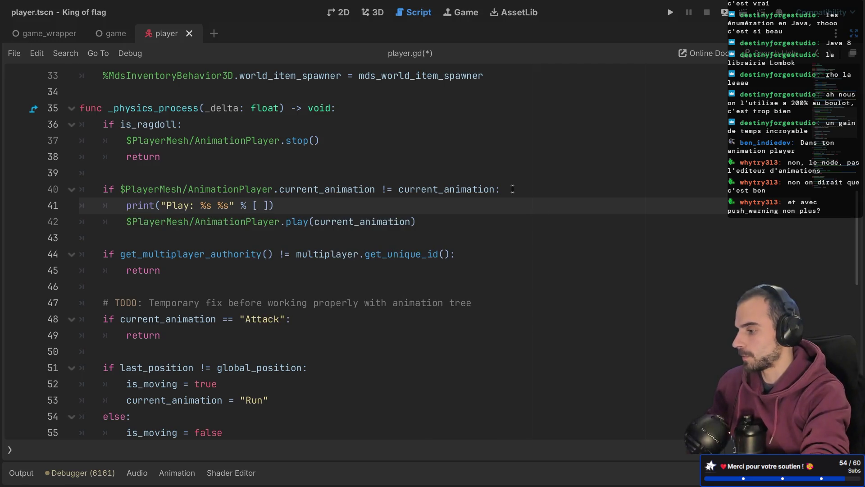
# - Fill the brackets with $PlayerMesh/AnimationPlayer.current_animation and current_animation, and wrap each %s in quotes
pyautogui.moveTo(374, 185); pyautogui.dragTo(119, 189)
pyautogui.hotkey('ctrl', 'c')
pyautogui.click(263, 205)
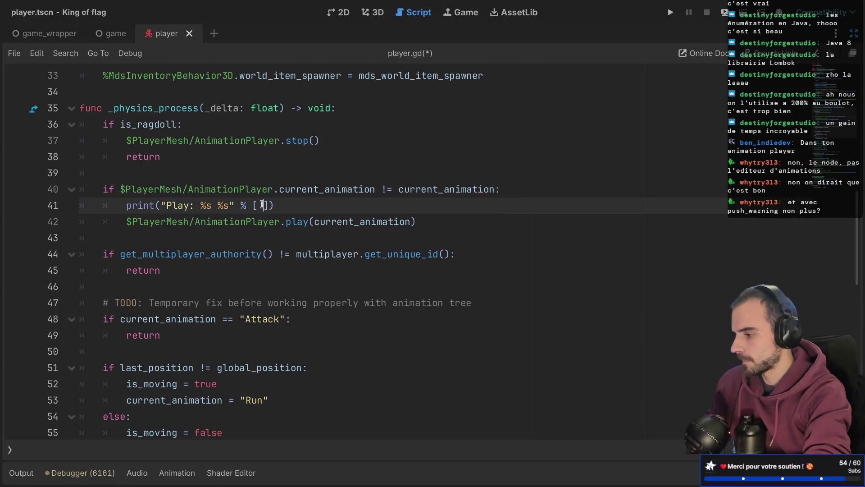
pyautogui.hotkey('ctrl', 'v')
pyautogui.write(', cur')
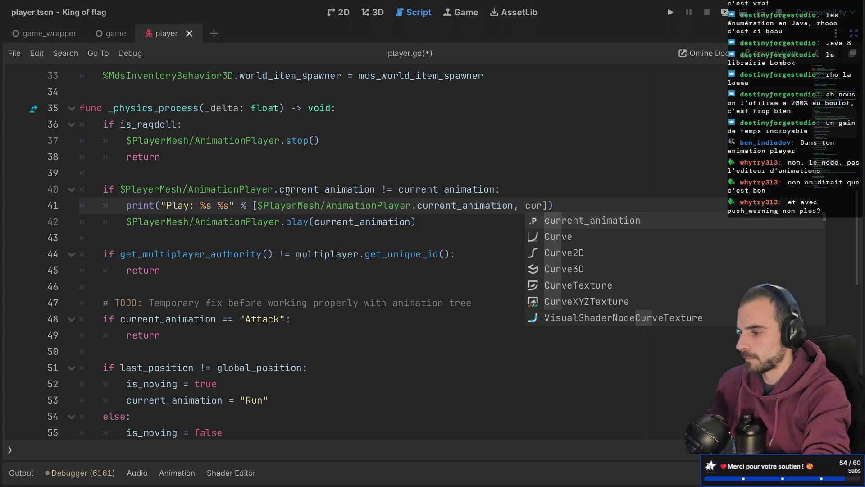
pyautogui.press('Return')
pyautogui.click(202, 205)
pyautogui.write(';')
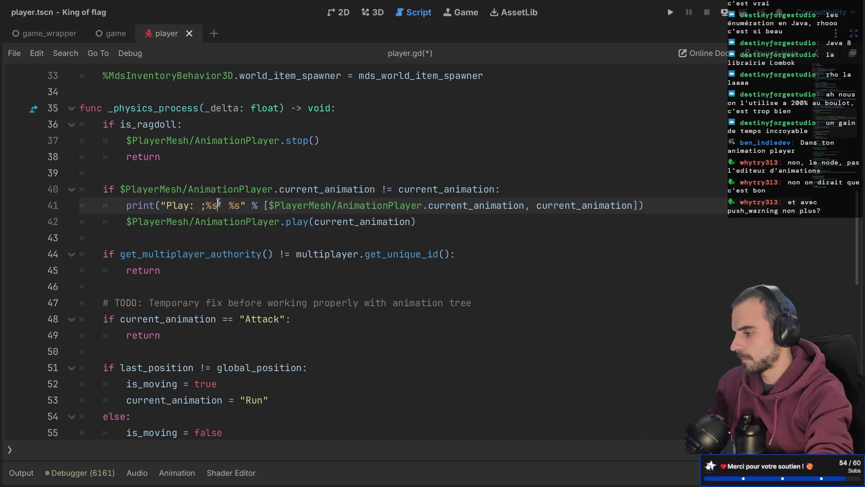
pyautogui.write(" '")
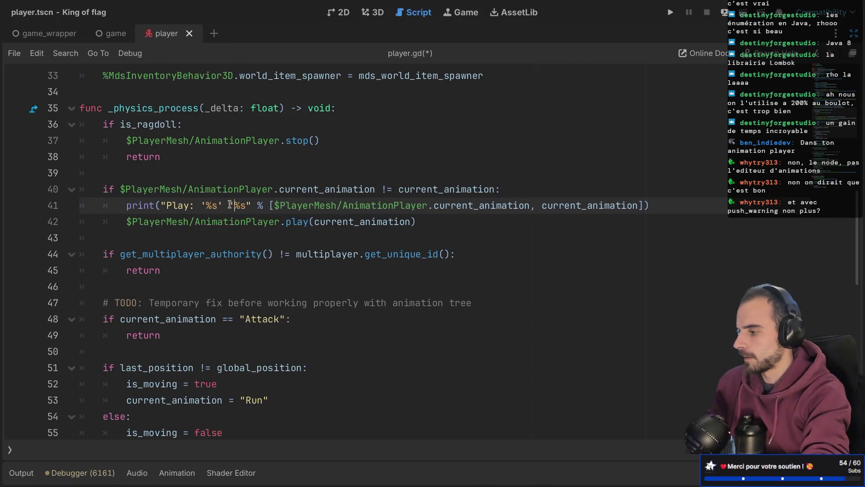
pyautogui.write("'")
# - Save player.gd and return to the desktop with the running game
pyautogui.hotkey('ctrl', 's')
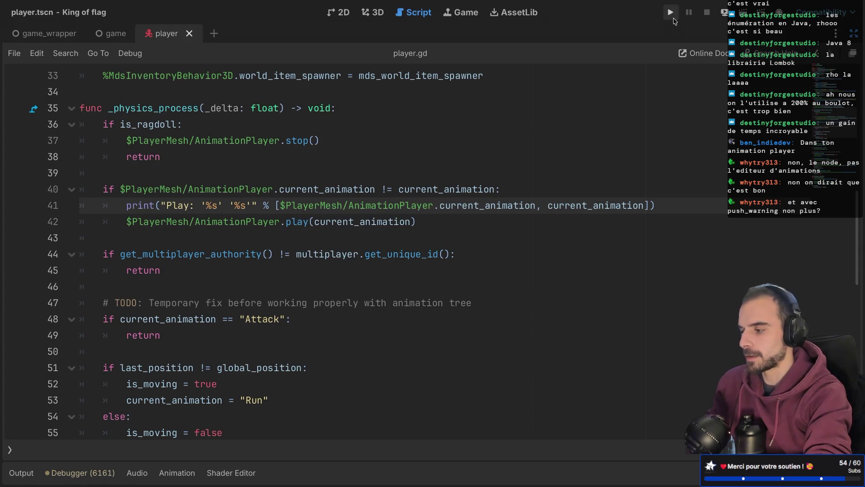
pyautogui.scroll(-1, 413, 214)
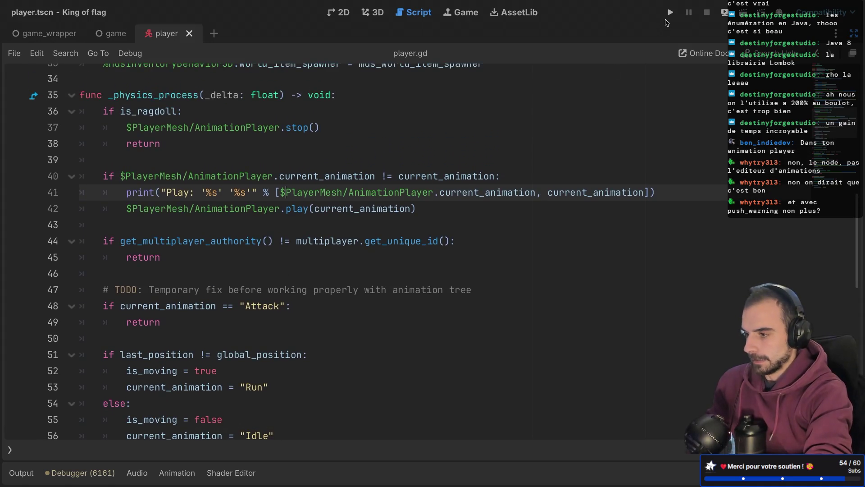
pyautogui.hotkey('ctrl', 'Right')
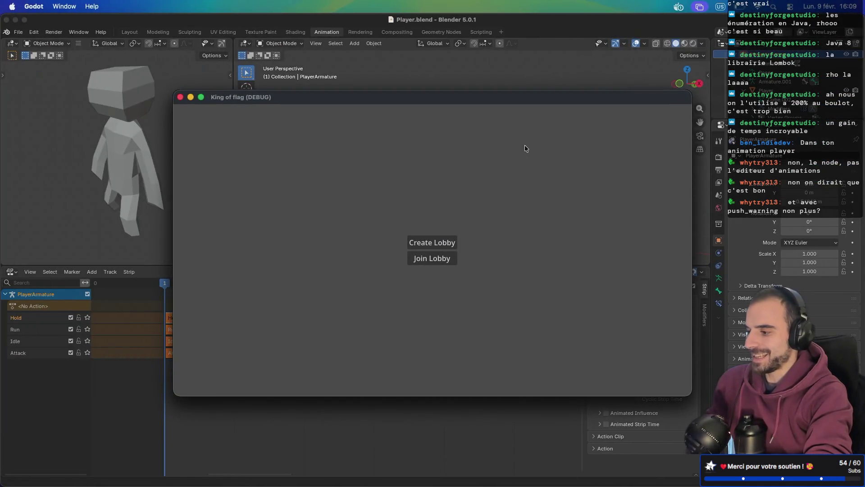
# - Create a lobby, arrange both game windows, start the match and walk the character with W
pyautogui.click(433, 243)
pyautogui.moveTo(410, 100)
pyautogui.mouseDown()
pyautogui.moveTo(574, 214)
pyautogui.moveTo(585, 201)
pyautogui.mouseUp()
pyautogui.click(470, 154)
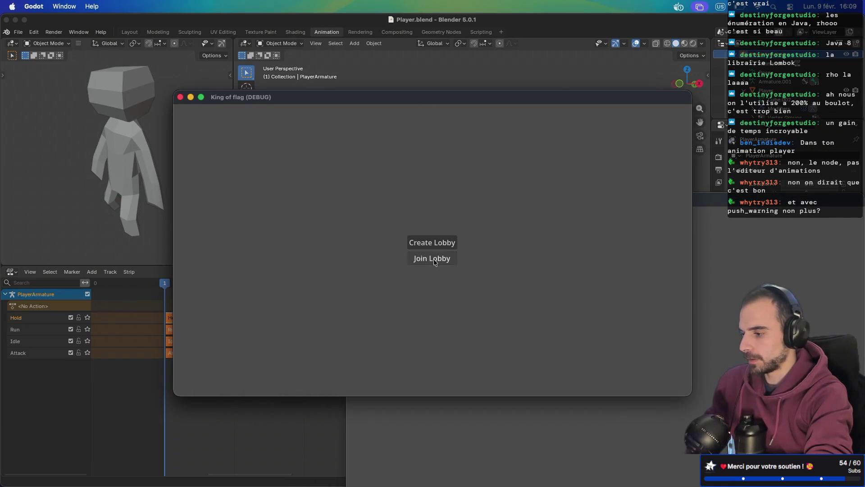
pyautogui.moveTo(511, 101); pyautogui.dragTo(297, 57)
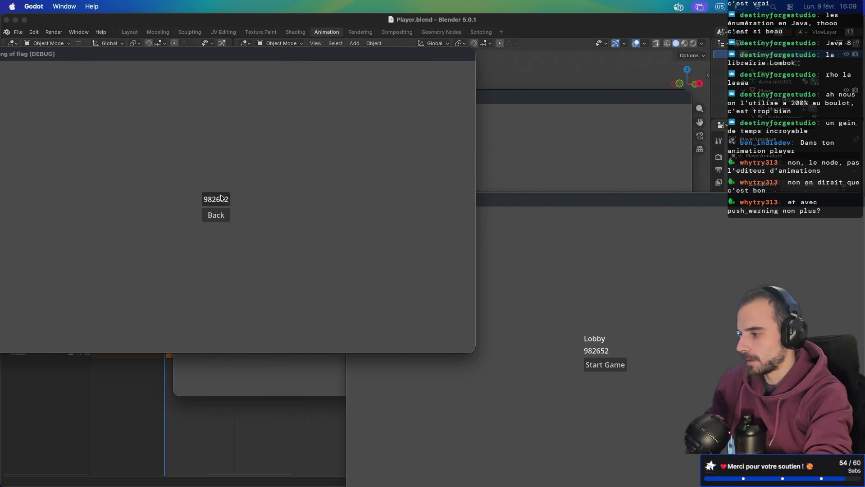
pyautogui.click(606, 371)
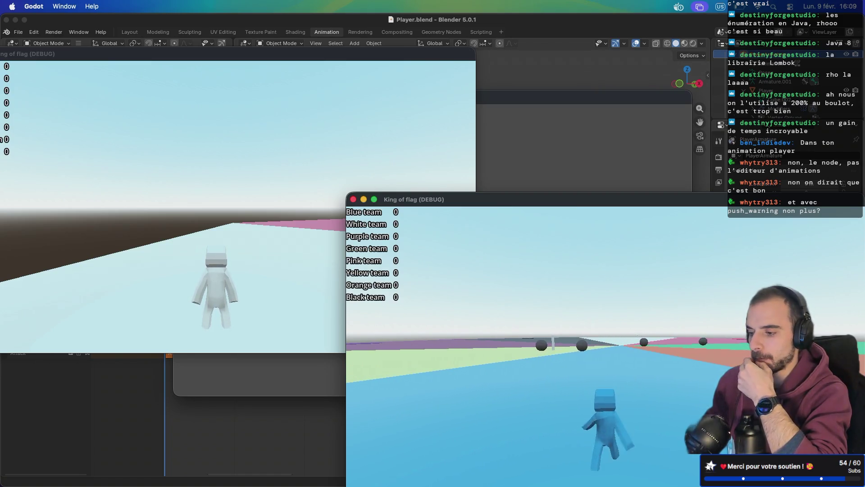
pyautogui.press('w')
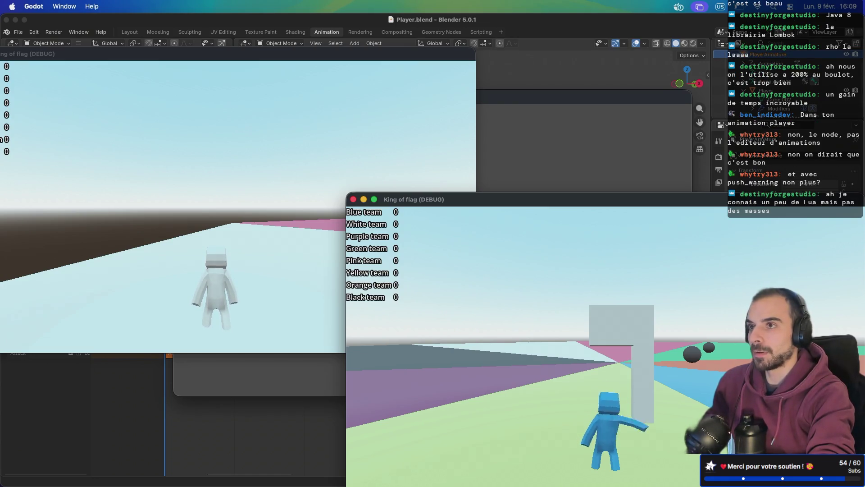
pyautogui.hotkey('ctrl', 'Right')
pyautogui.hotkey('ctrl', 'Right')
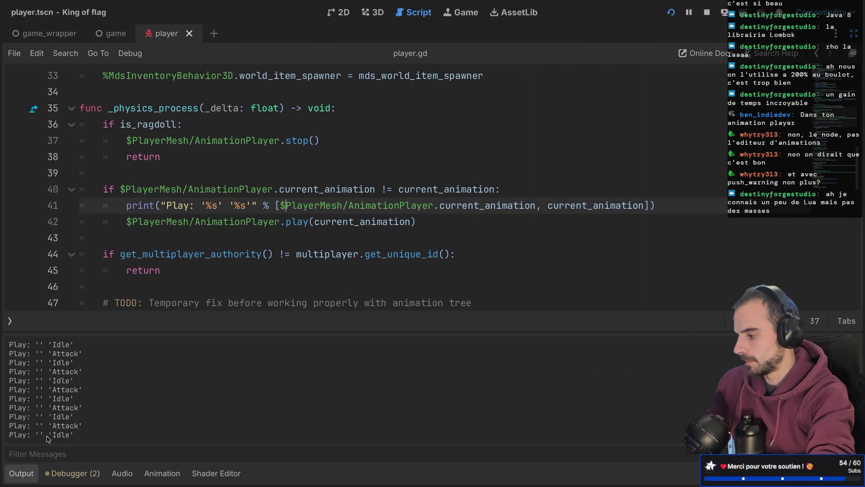
# - Stop the game and scroll through the Play lines in the output log
pyautogui.click(706, 12)
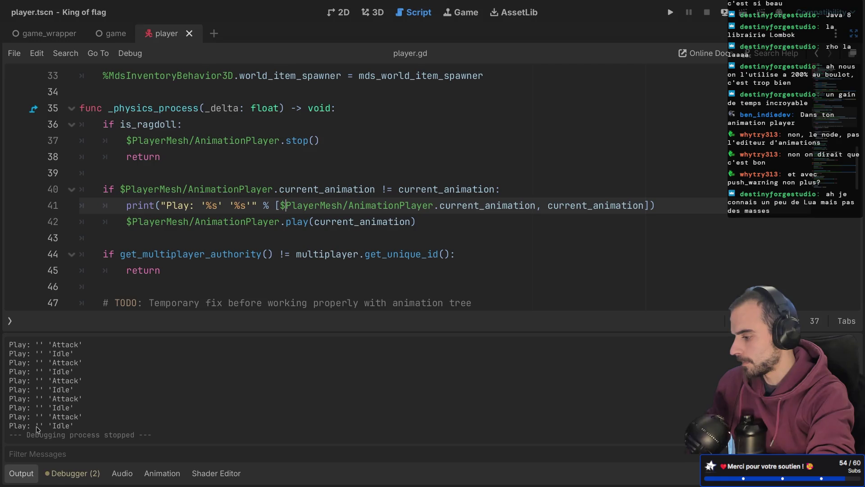
pyautogui.scroll(10, 50, 410)
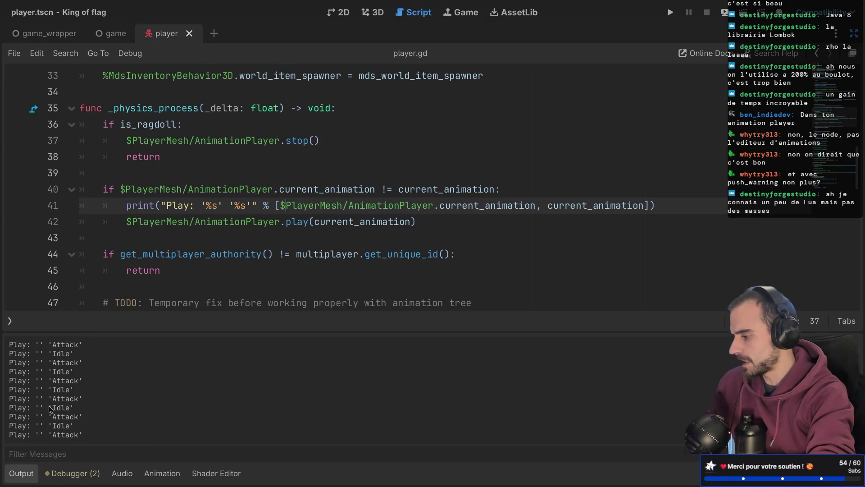
pyautogui.scroll(-3, 49, 410)
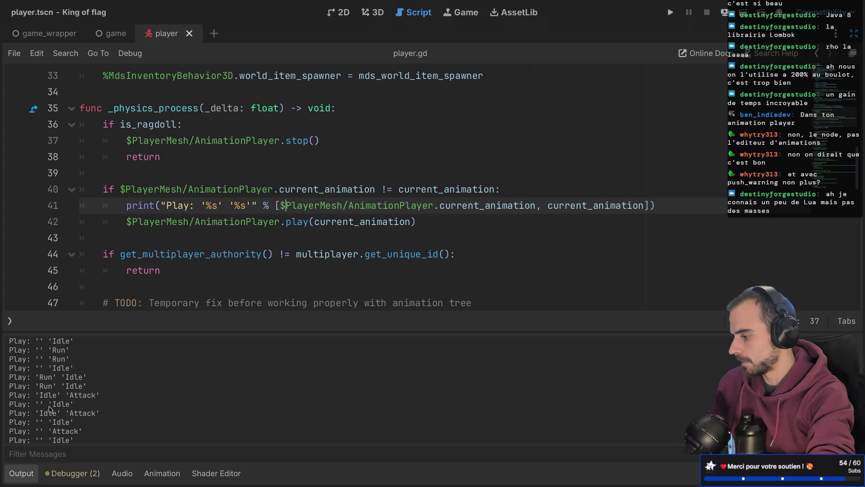
pyautogui.scroll(-1, 50, 409)
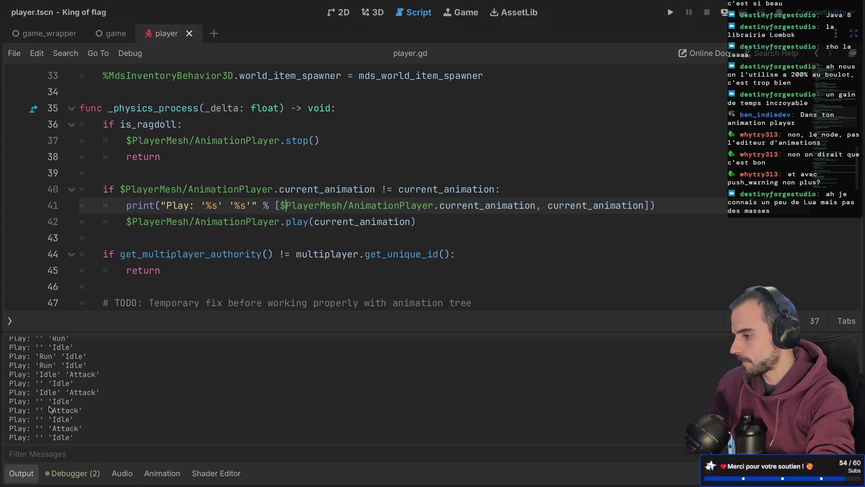
pyautogui.scroll(-1, 51, 409)
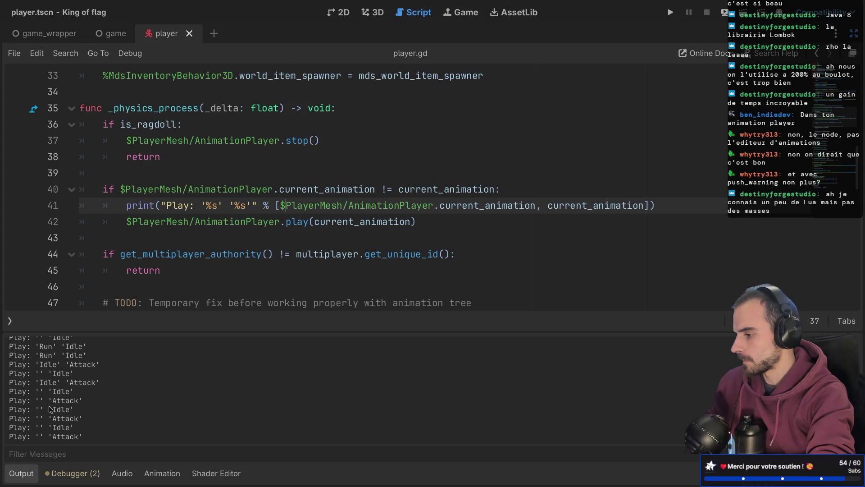
pyautogui.scroll(-3, 51, 409)
pyautogui.scroll(-3, 137, 298)
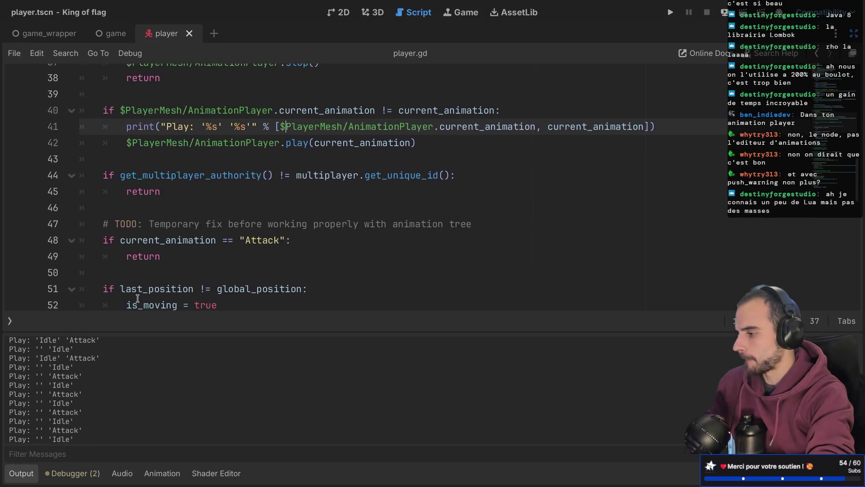
pyautogui.scroll(-3, 138, 299)
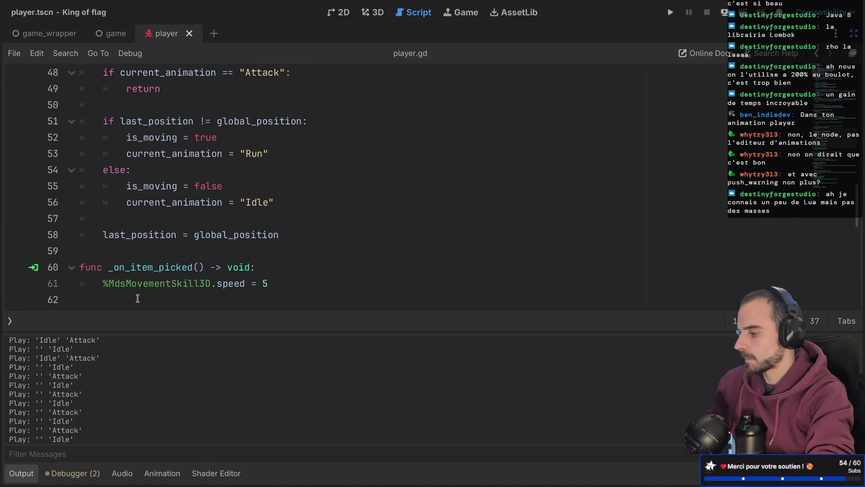
pyautogui.scroll(5, 138, 299)
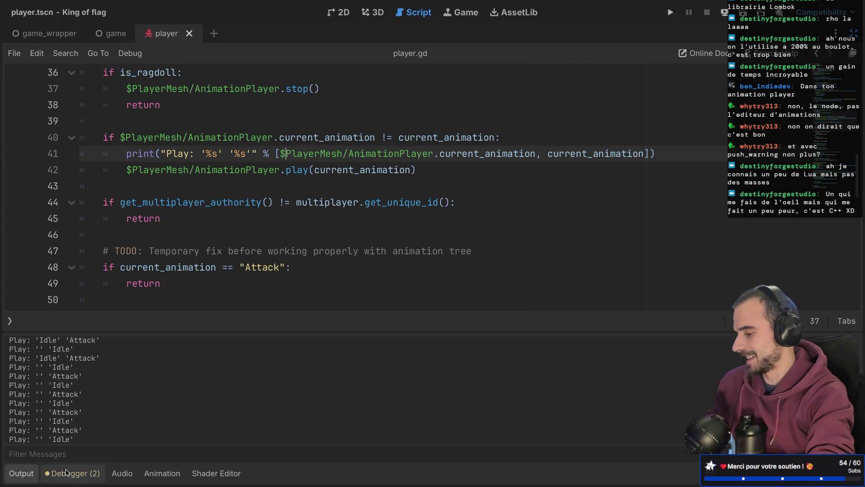
# - Collapse the Output panel so player.gd fills the editor
pyautogui.click(22, 473)
pyautogui.scroll(-2, 246, 269)
pyautogui.scroll(2, 246, 270)
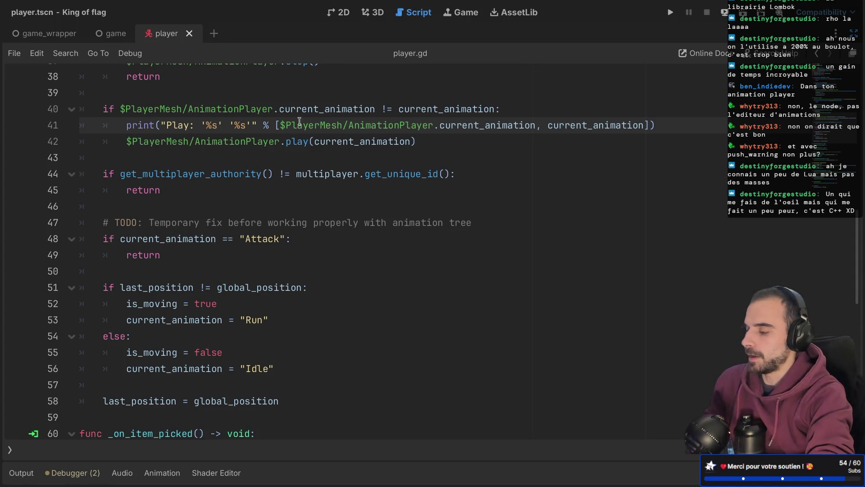
pyautogui.moveTo(282, 110); pyautogui.dragTo(318, 110)
pyautogui.moveTo(321, 111)
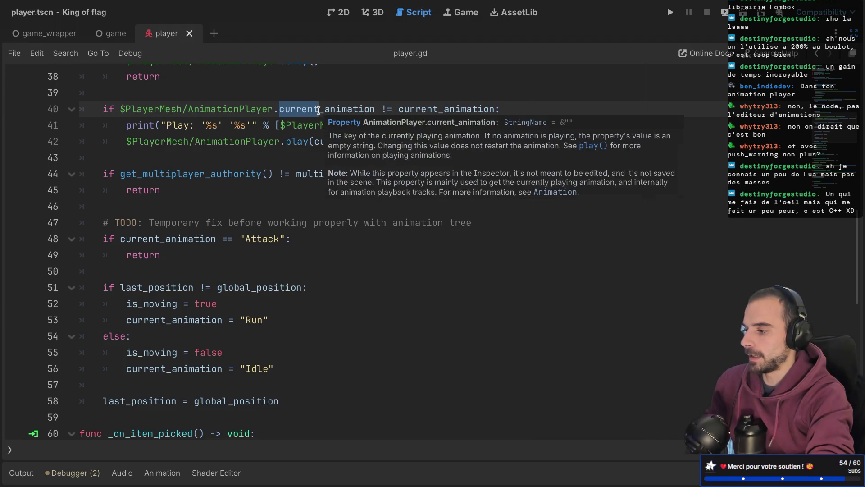
pyautogui.doubleClick(423, 109)
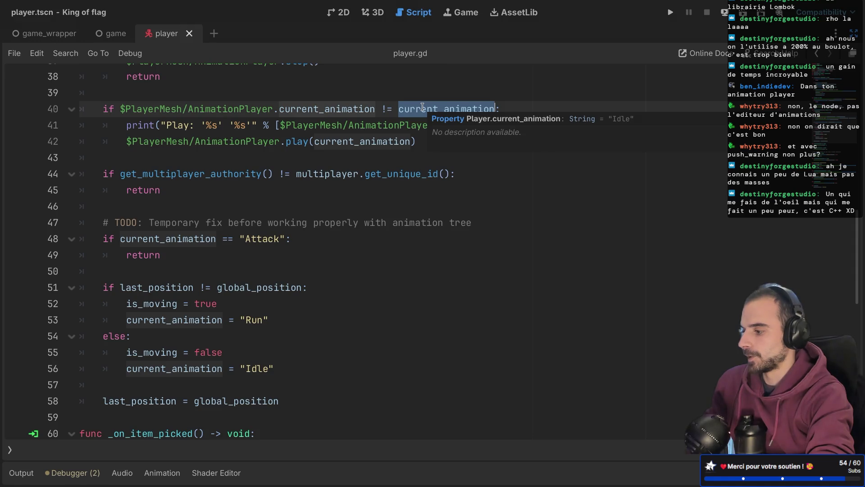
pyautogui.click(298, 139)
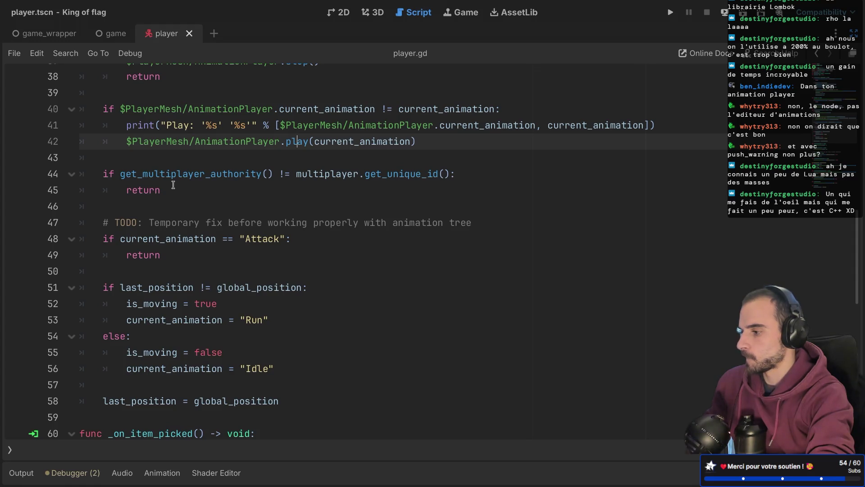
pyautogui.moveTo(285, 142); pyautogui.dragTo(337, 141)
pyautogui.click(330, 156)
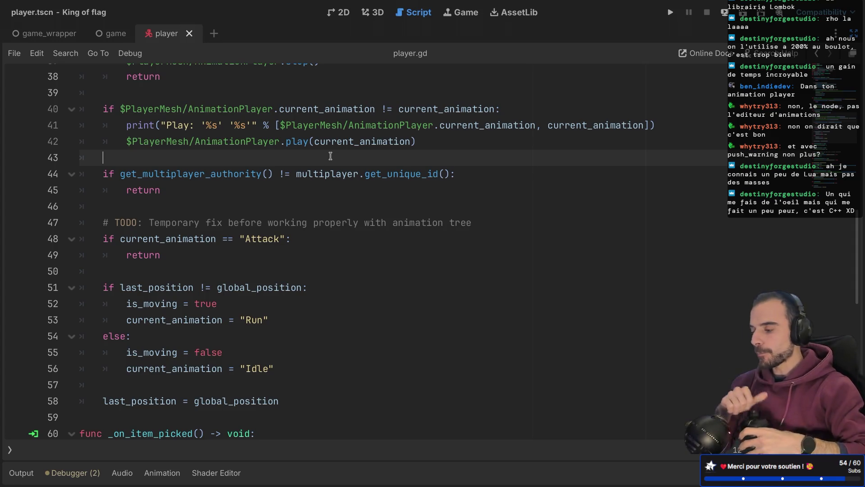
# - Replace attack()'s current_animation assignment with the play call using "Attack" and save
pyautogui.moveTo(125, 142); pyautogui.dragTo(418, 142)
pyautogui.hotkey('ctrl', 'c')
pyautogui.scroll(-3, 418, 144)
pyautogui.scroll(-8, 418, 145)
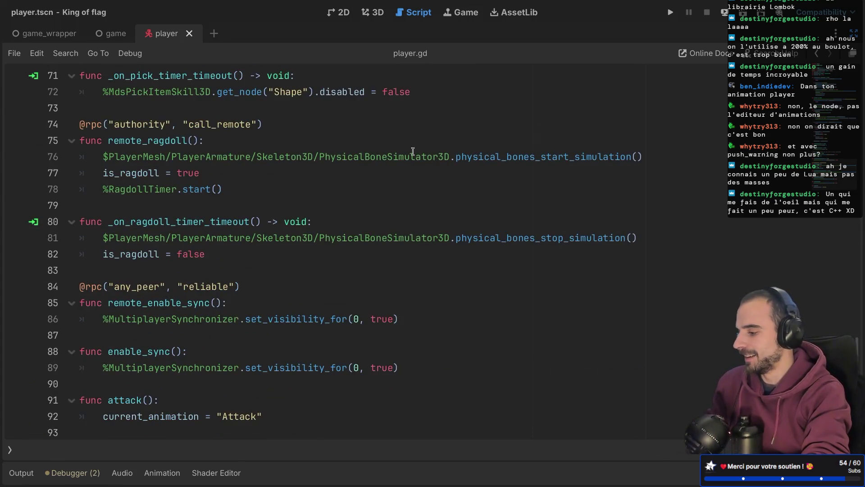
pyautogui.moveTo(271, 417); pyautogui.dragTo(82, 416)
pyautogui.hotkey('ctrl', 'v')
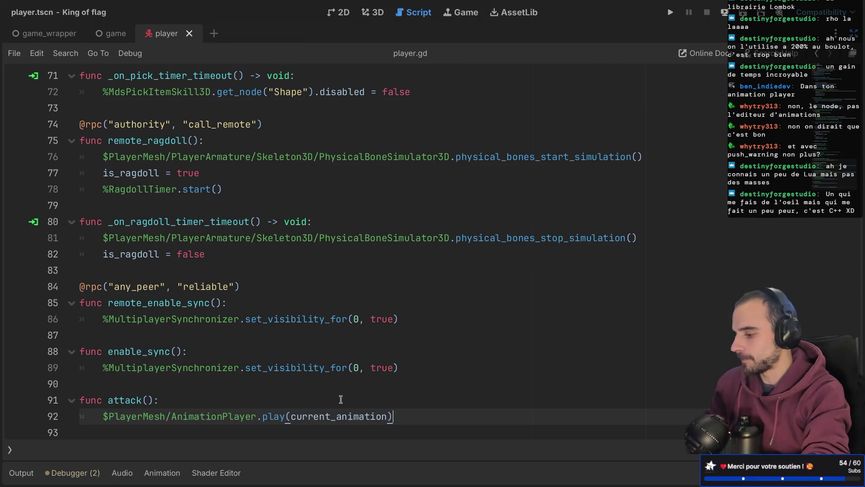
pyautogui.doubleClick(318, 417)
pyautogui.write('"')
pyautogui.write('A')
pyautogui.doubleClick(342, 417)
pyautogui.write('Attack')
pyautogui.click(305, 384)
pyautogui.hotkey('ctrl', 's')
# - Highlight every use of is_moving in player.gd
pyautogui.scroll(15, 248, 399)
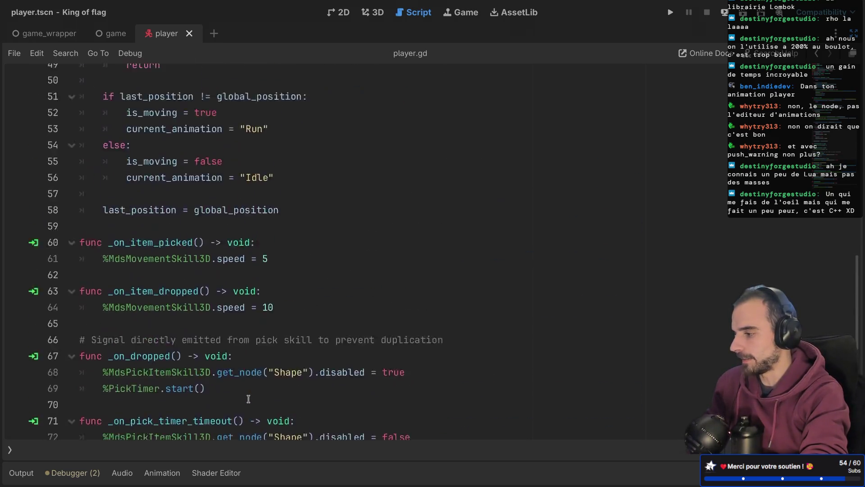
pyautogui.scroll(-5, 248, 400)
pyautogui.scroll(1, 248, 399)
pyautogui.scroll(2, 248, 400)
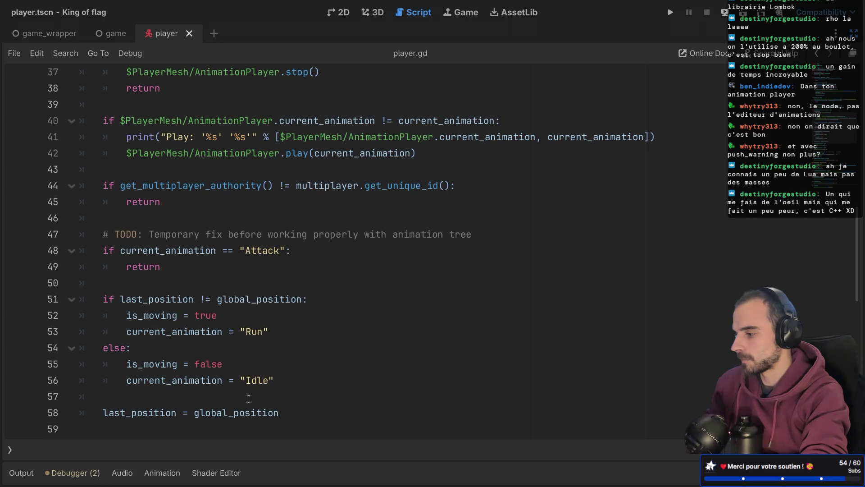
pyautogui.doubleClick(145, 315)
pyautogui.scroll(12, 189, 245)
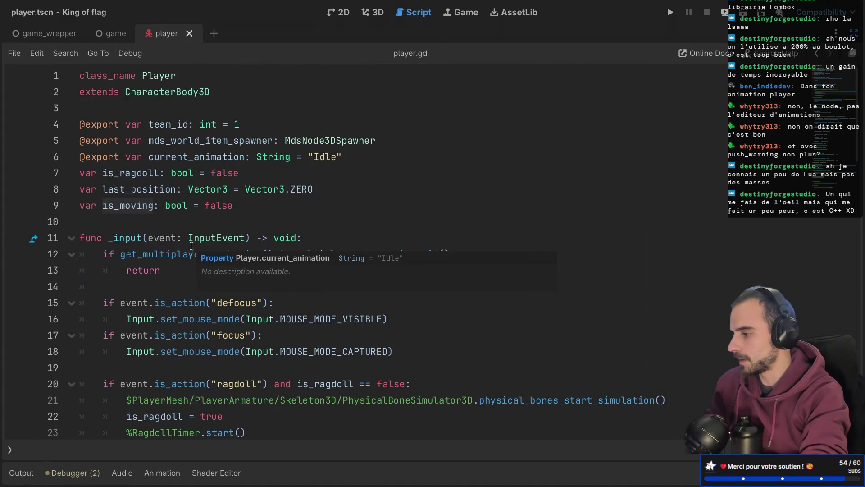
# - Give is_moving a set(new_is_moving): setter with an if new_is_moving: check
pyautogui.click(256, 203)
pyautogui.write(':')
pyautogui.press('Return')
pyautogui.write('s')
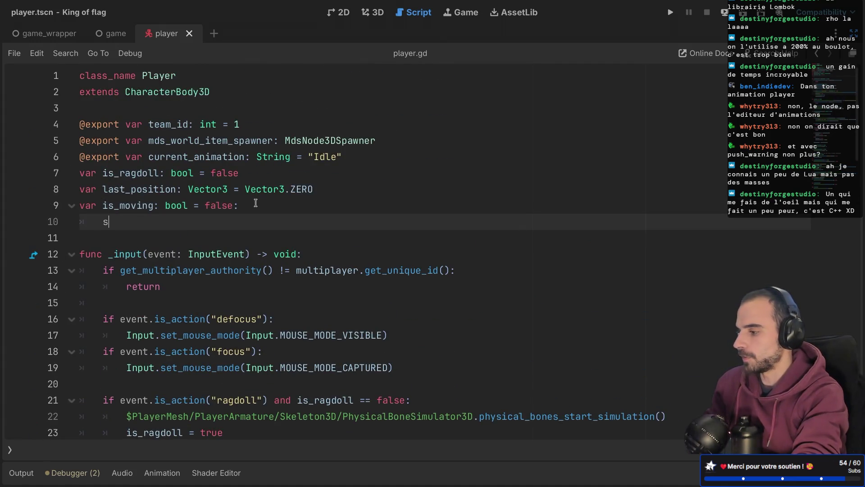
pyautogui.write('et(new_is_mo')
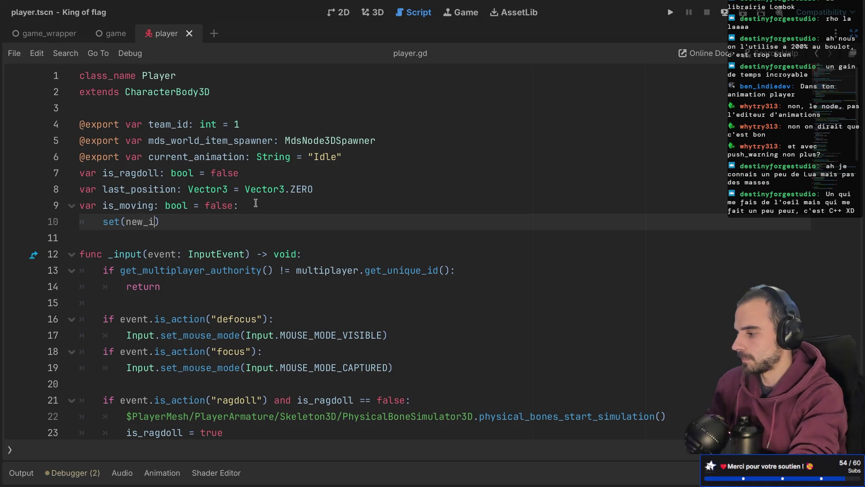
pyautogui.write('ving')
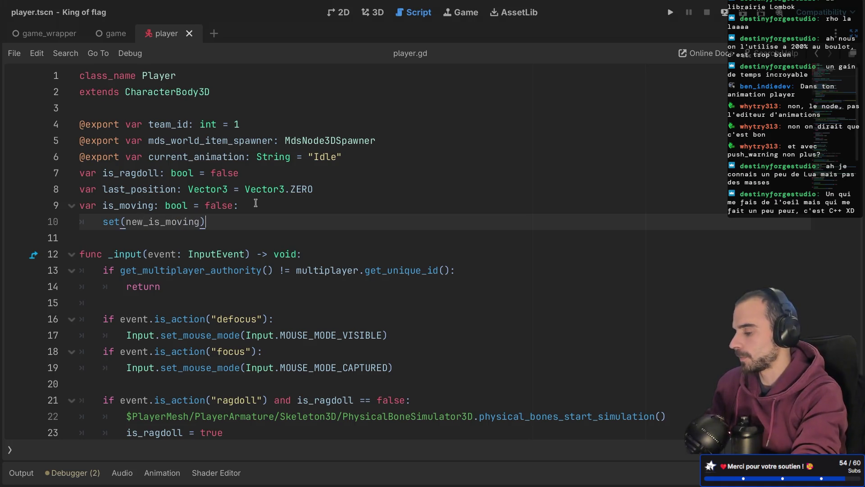
pyautogui.write('):')
pyautogui.press('Return')
pyautogui.write('i')
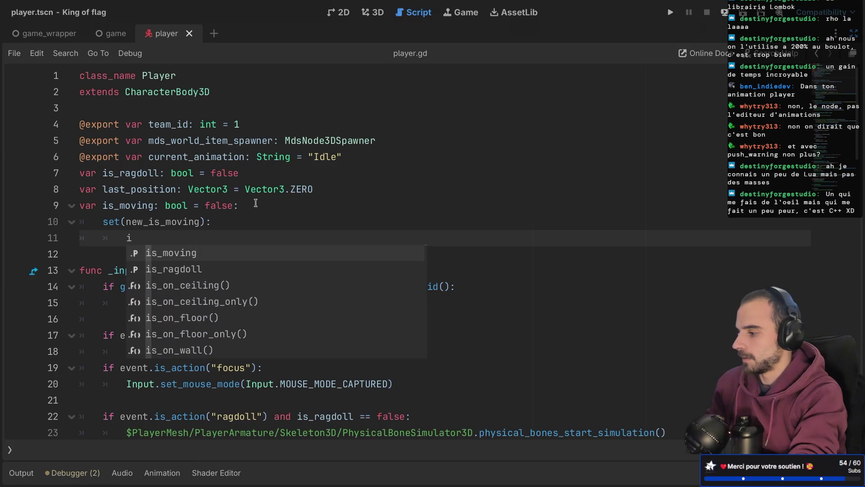
pyautogui.write('f new_is_moving:')
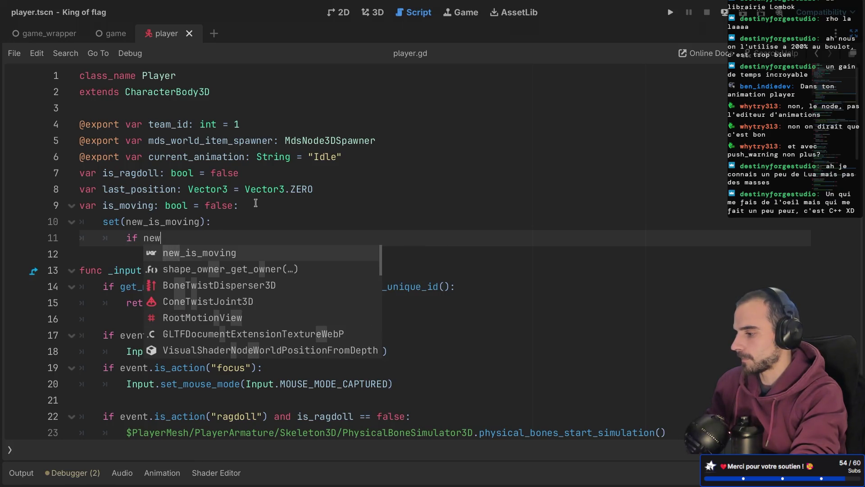
pyautogui.press('Return')
# - Paste the Attack play call into the setter, indented under the if
pyautogui.scroll(-4, 255, 203)
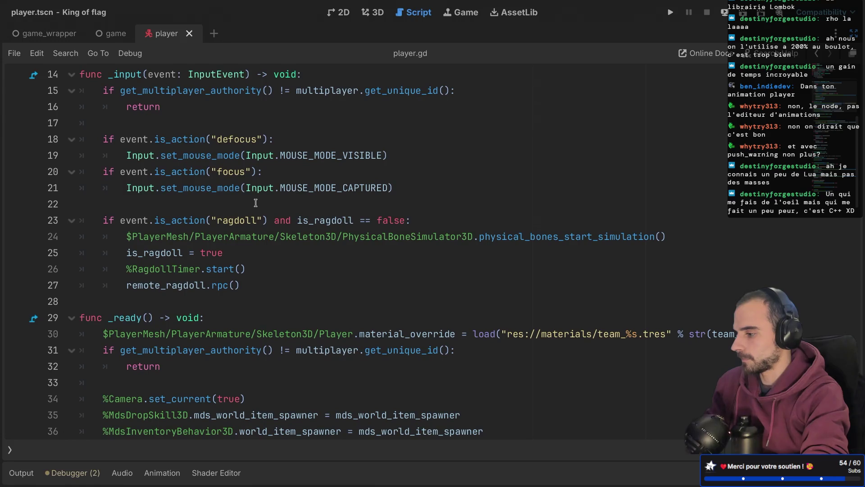
pyautogui.scroll(-20, 256, 203)
pyautogui.moveTo(353, 415); pyautogui.dragTo(350, 406)
pyautogui.hotkey('ctrl', 'c')
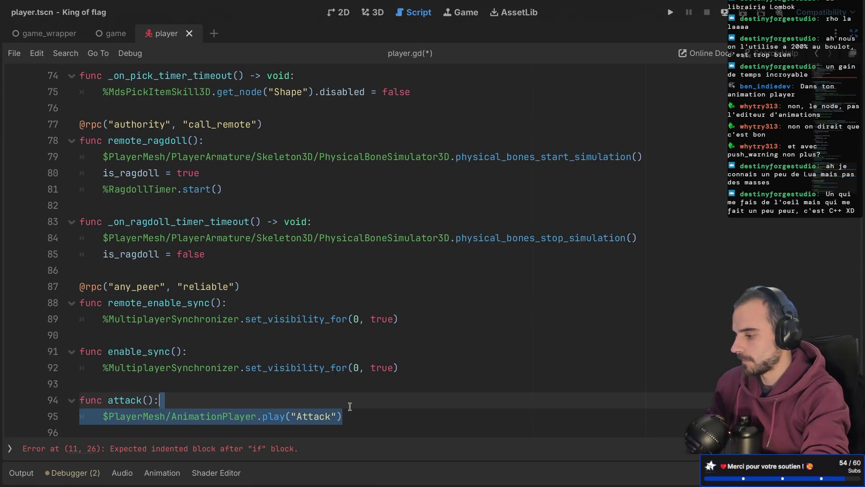
pyautogui.scroll(20, 346, 399)
pyautogui.click(243, 257)
pyautogui.hotkey('ctrl', 'v')
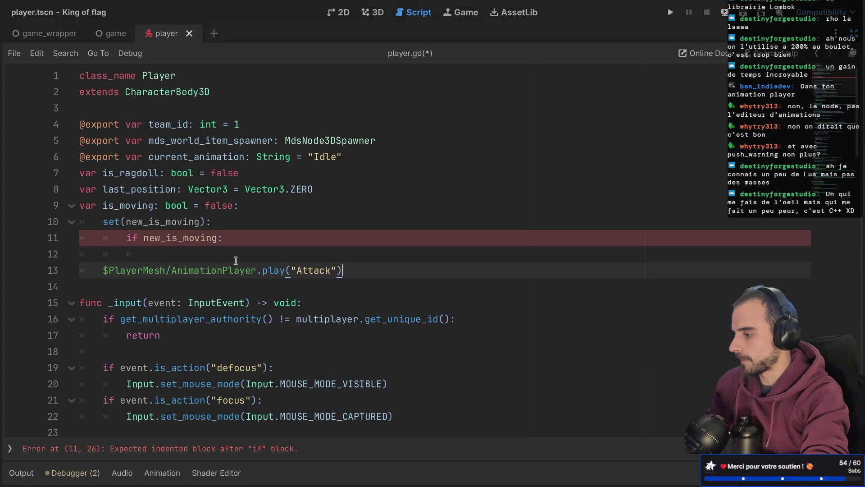
pyautogui.click(97, 272)
pyautogui.press('Tab')
pyautogui.click(140, 256)
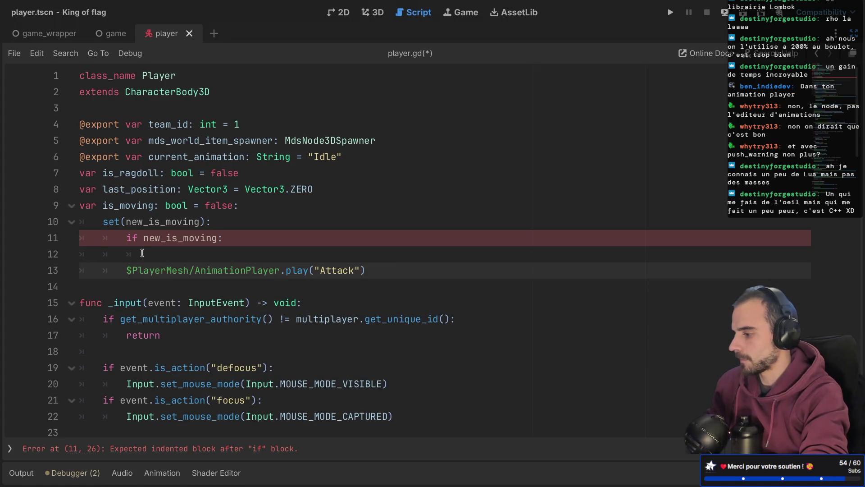
pyautogui.press('BackSpace')
pyautogui.press('BackSpace')
pyautogui.click(128, 255)
pyautogui.press('Tab')
# - Add an else branch containing a copy of the same play call
pyautogui.click(396, 258)
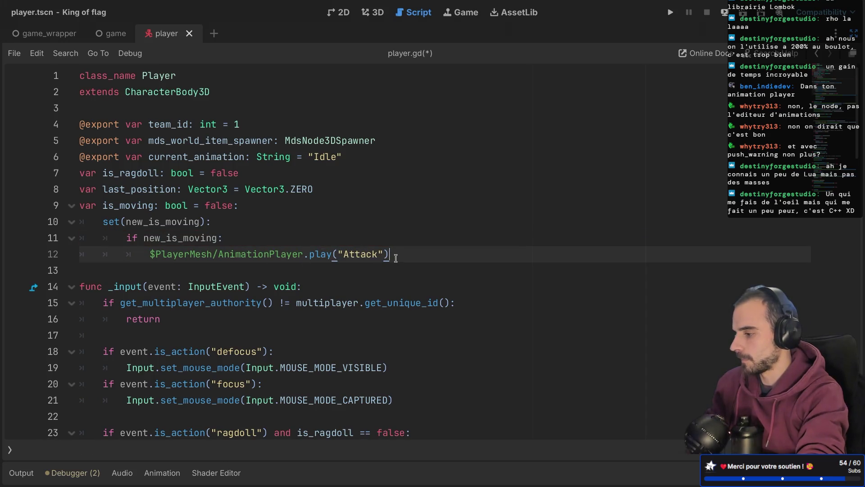
pyautogui.press('Return')
pyautogui.press('BackSpace')
pyautogui.write('else:')
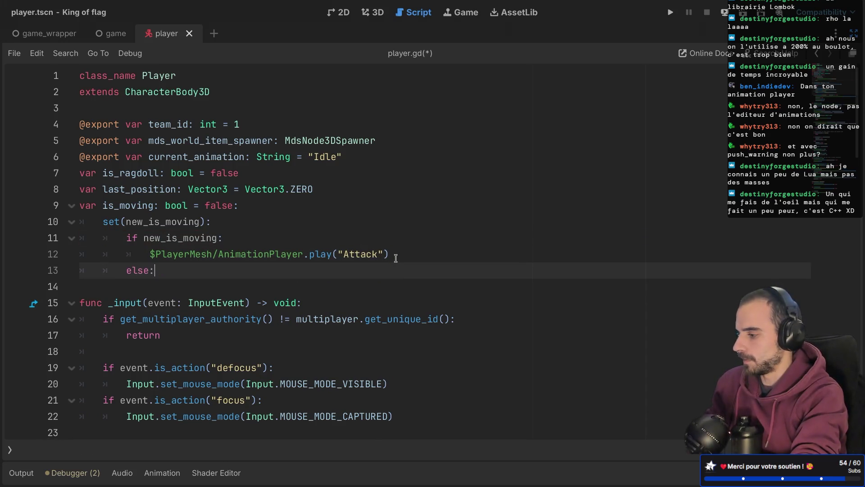
pyautogui.press('Return')
pyautogui.moveTo(410, 258)
pyautogui.mouseDown()
pyautogui.moveTo(417, 257)
pyautogui.moveTo(408, 243)
pyautogui.mouseUp()
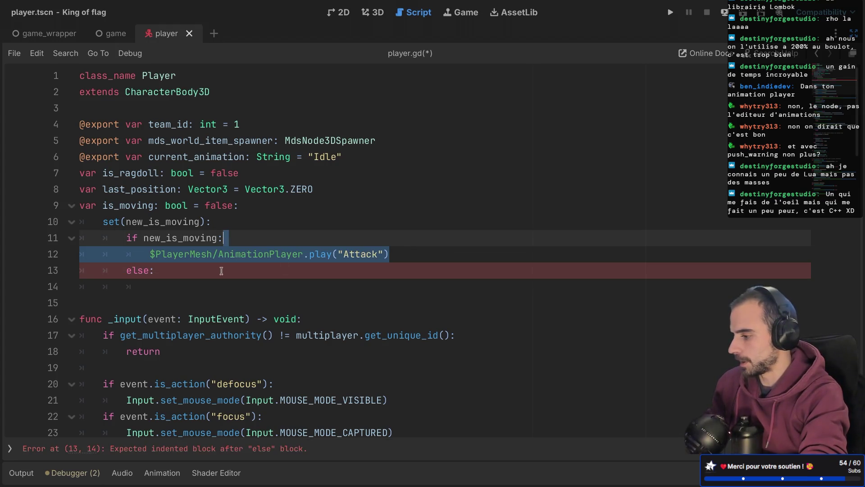
pyautogui.hotkey('ctrl', 'c')
pyautogui.click(185, 285)
pyautogui.hotkey('ctrl', 'v')
pyautogui.click(167, 286)
pyautogui.press('BackSpace')
pyautogui.press('BackSpace')
pyautogui.press('BackSpace')
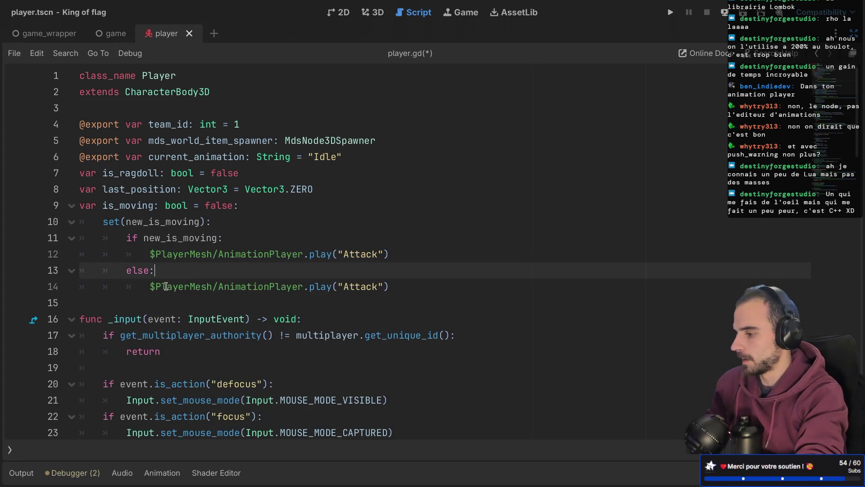
# - Change the animations to "Run" in the if branch and "Idle" under else
pyautogui.doubleClick(362, 254)
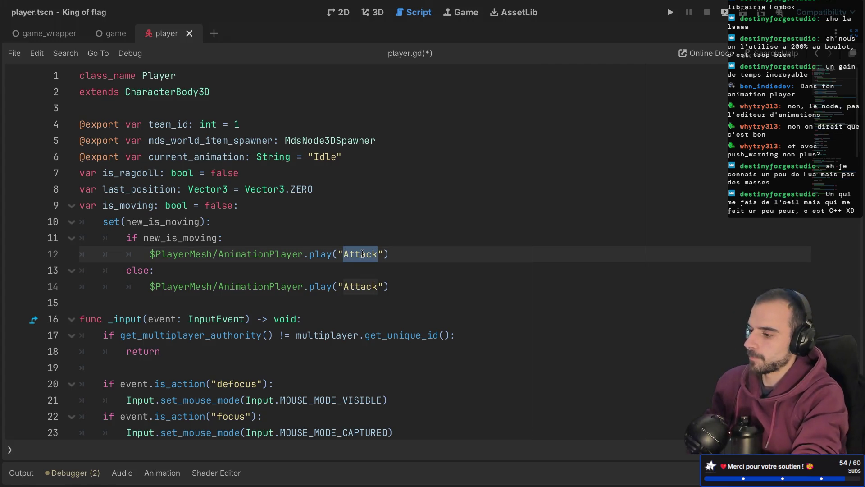
pyautogui.write('Run')
pyautogui.click(356, 291)
pyautogui.doubleClick(356, 291)
pyautogui.write('Idle')
# - Add is_moving = new_is_moving at the end of the setter and save
pyautogui.click(412, 282)
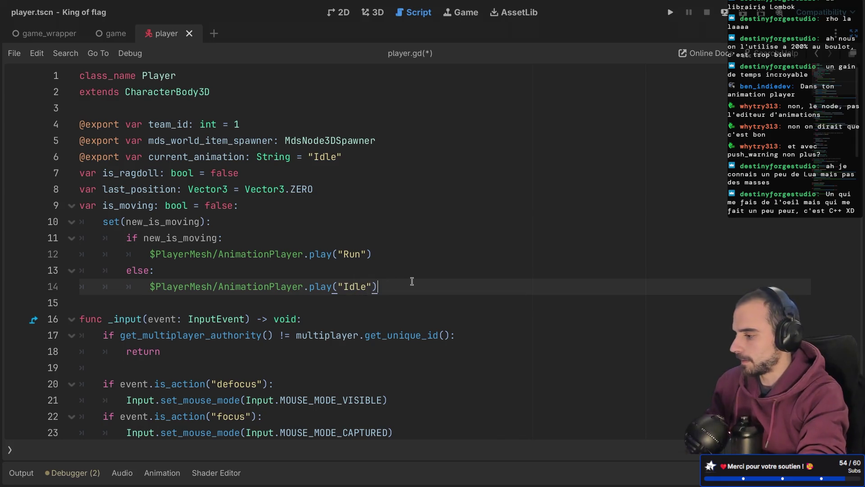
pyautogui.press('Return')
pyautogui.write('_')
pyautogui.press('Return')
pyautogui.write('new')
pyautogui.press('Return')
pyautogui.hotkey('ctrl', 's')
pyautogui.scroll(-10, 412, 281)
# - Delete the Run and Idle current_animation assignments and the TODO Attack early-return check
pyautogui.scroll(-7, 412, 281)
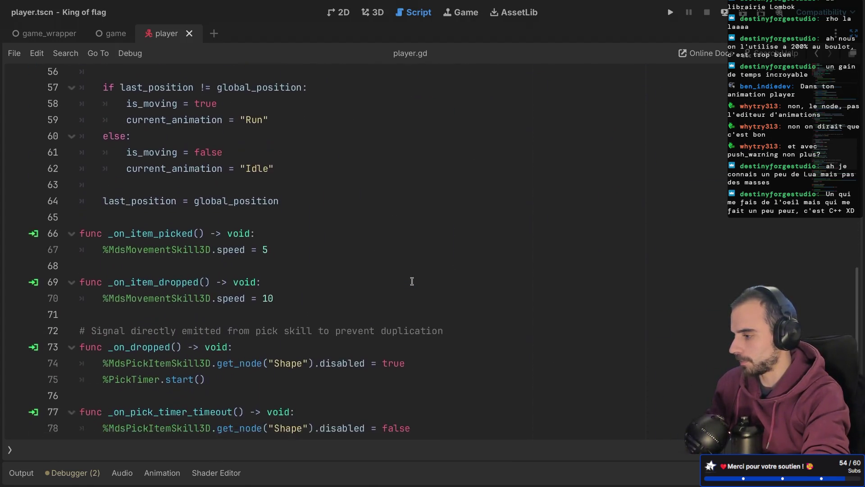
pyautogui.scroll(4, 412, 281)
pyautogui.moveTo(291, 321); pyautogui.dragTo(289, 303)
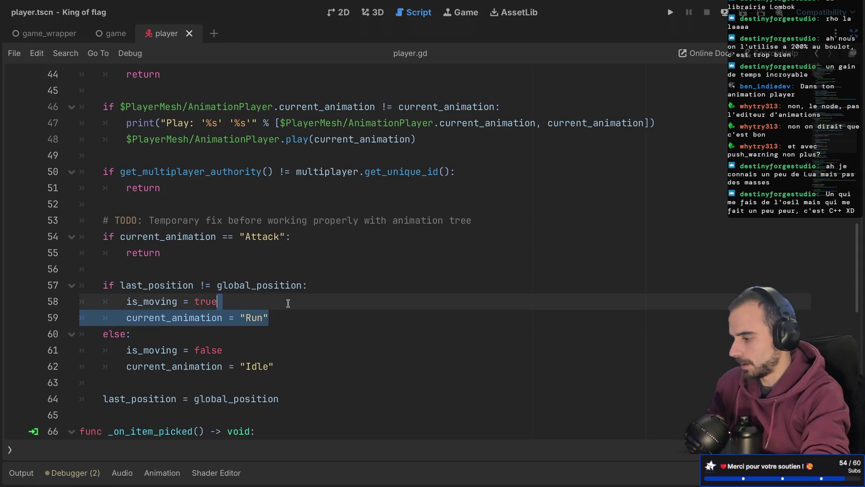
pyautogui.press('BackSpace')
pyautogui.moveTo(277, 344); pyautogui.dragTo(284, 334)
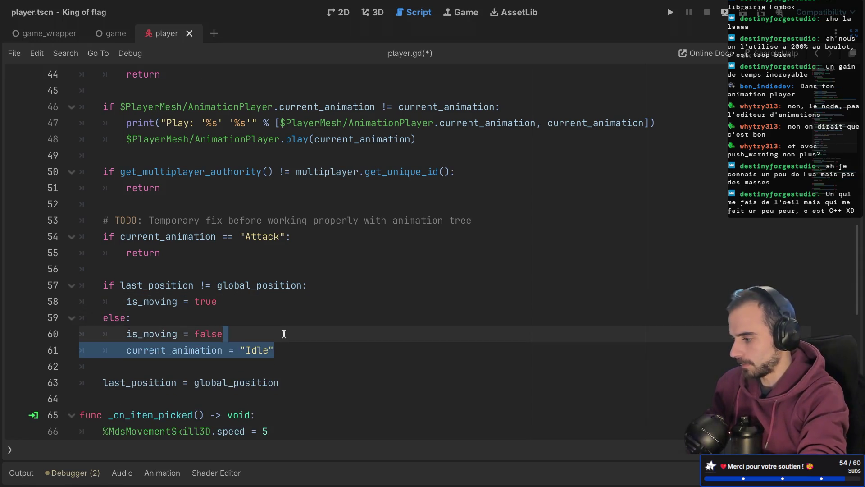
pyautogui.press('BackSpace')
pyautogui.moveTo(178, 256)
pyautogui.mouseDown()
pyautogui.moveTo(141, 253)
pyautogui.moveTo(87, 222)
pyautogui.mouseUp()
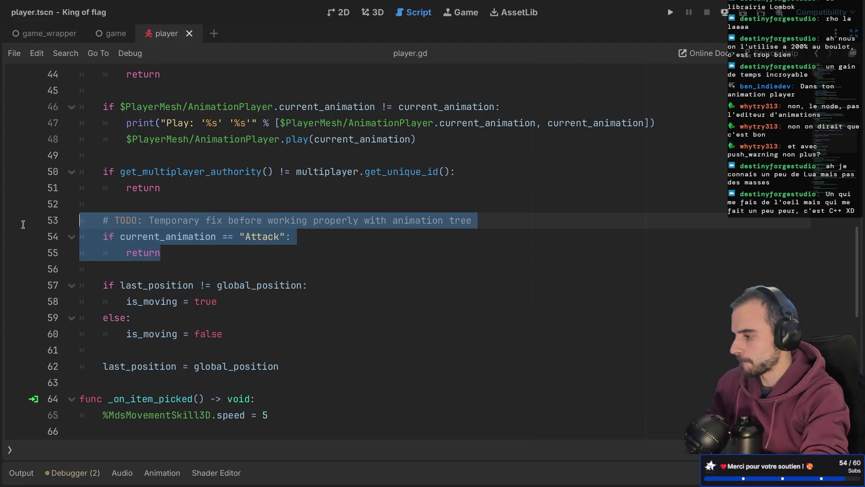
pyautogui.press('BackSpace')
pyautogui.press('BackSpace')
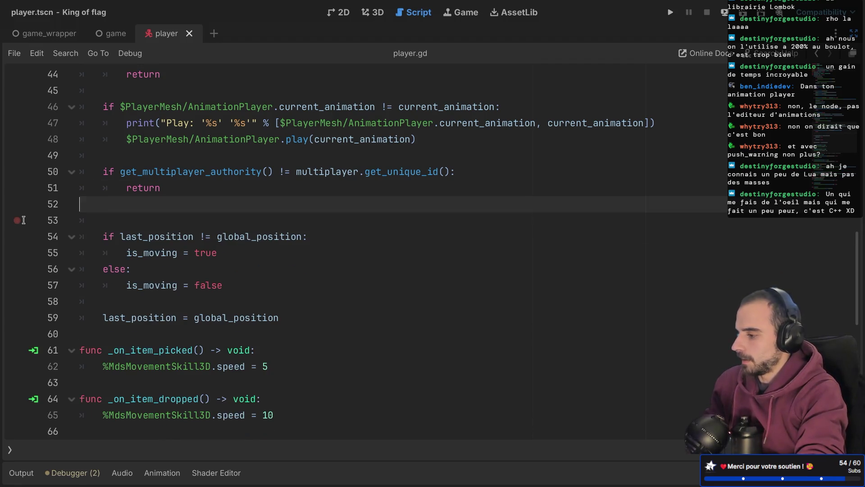
pyautogui.press('BackSpace')
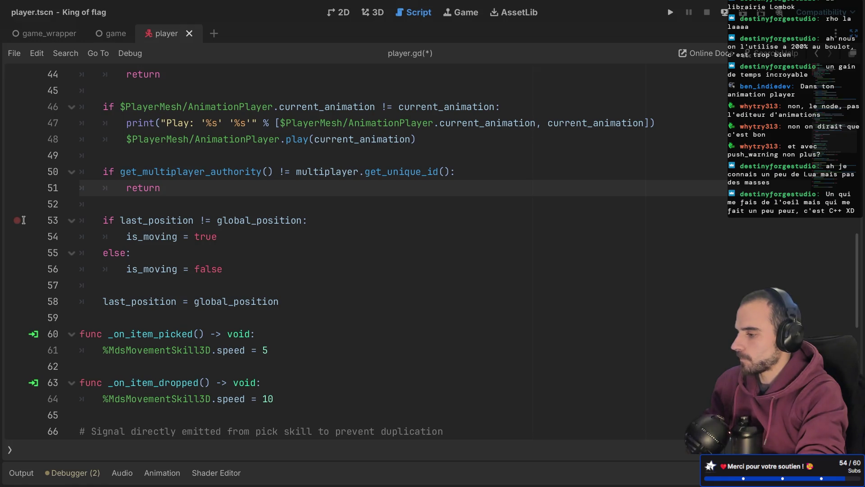
# - Delete the AnimationPlayer sync block on lines 45–49 and save
pyautogui.scroll(-5, 40, 214)
pyautogui.scroll(8, 56, 209)
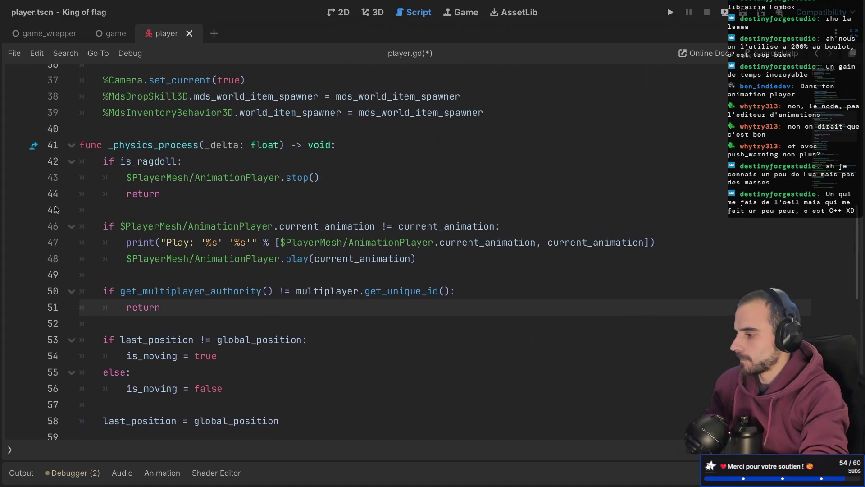
pyautogui.doubleClick(156, 226)
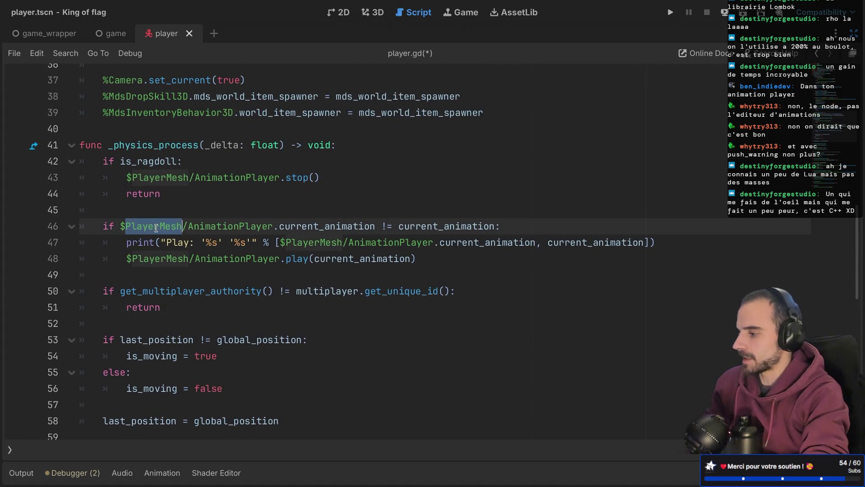
pyautogui.click(135, 276)
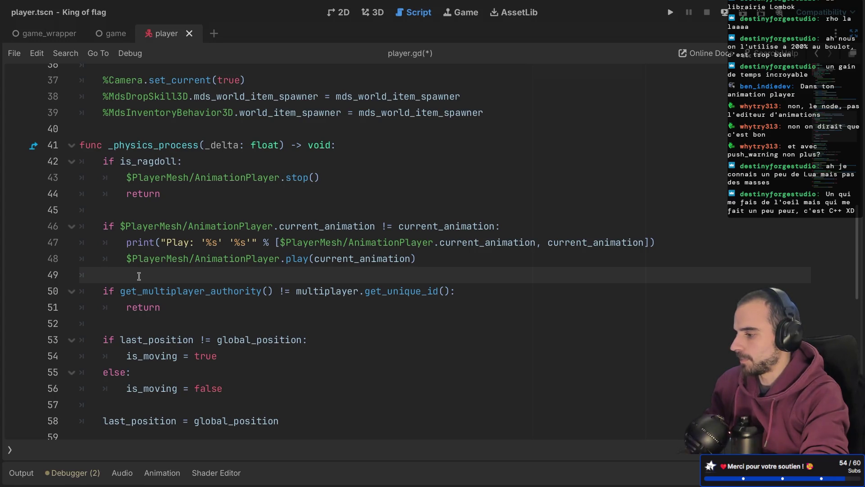
pyautogui.moveTo(217, 258)
pyautogui.mouseDown()
pyautogui.moveTo(180, 227)
pyautogui.moveTo(143, 220)
pyautogui.mouseUp()
pyautogui.click(105, 276)
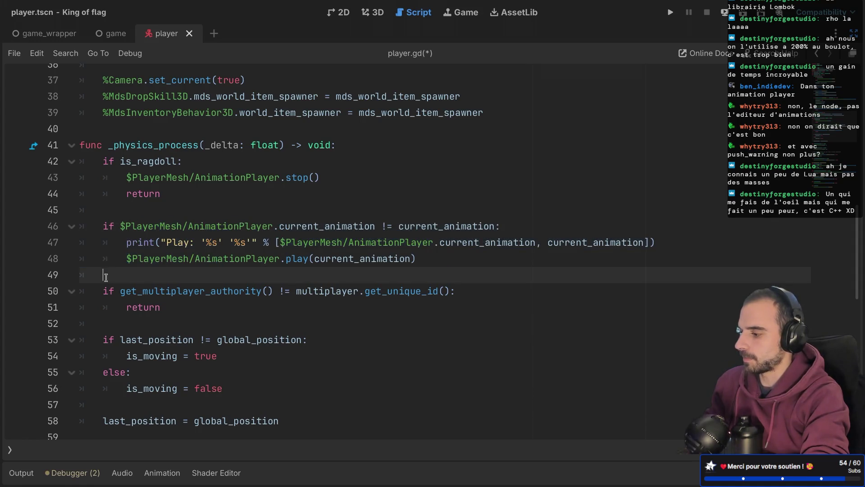
pyautogui.moveTo(120, 275); pyautogui.dragTo(58, 212)
pyautogui.press('BackSpace')
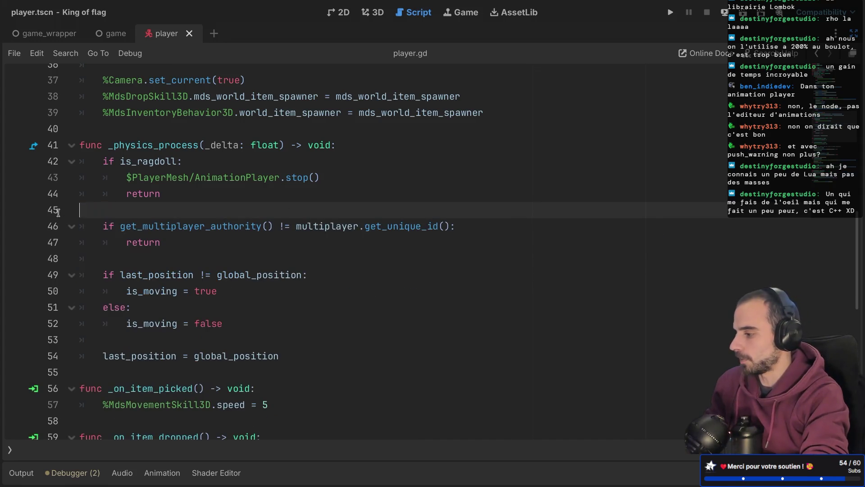
pyautogui.hotkey('ctrl', 's')
# - Open blank lines below the authority check for a new condition
pyautogui.scroll(-2, 199, 230)
pyautogui.scroll(2, 199, 230)
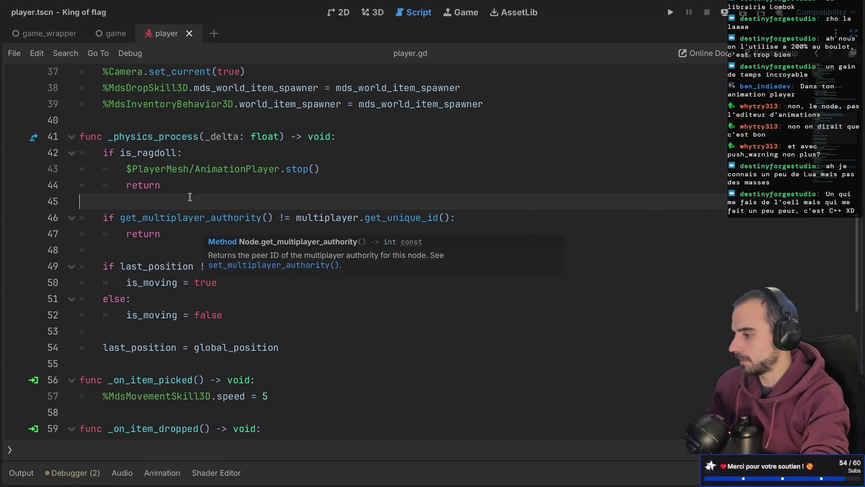
pyautogui.click(170, 176)
pyautogui.scroll(-2, 180, 236)
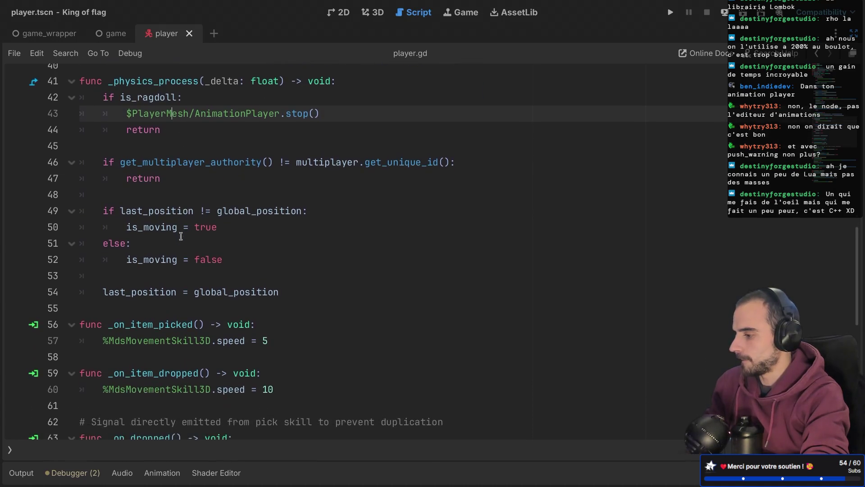
pyautogui.scroll(-3, 407, 150)
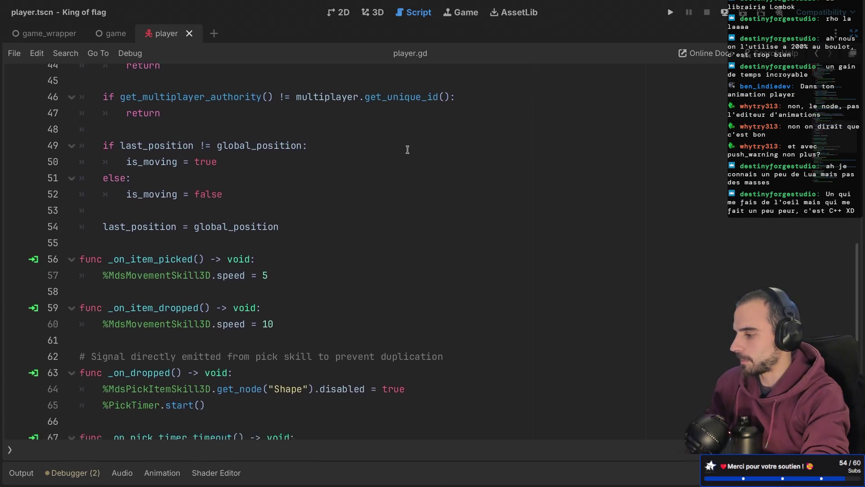
pyautogui.scroll(4, 407, 149)
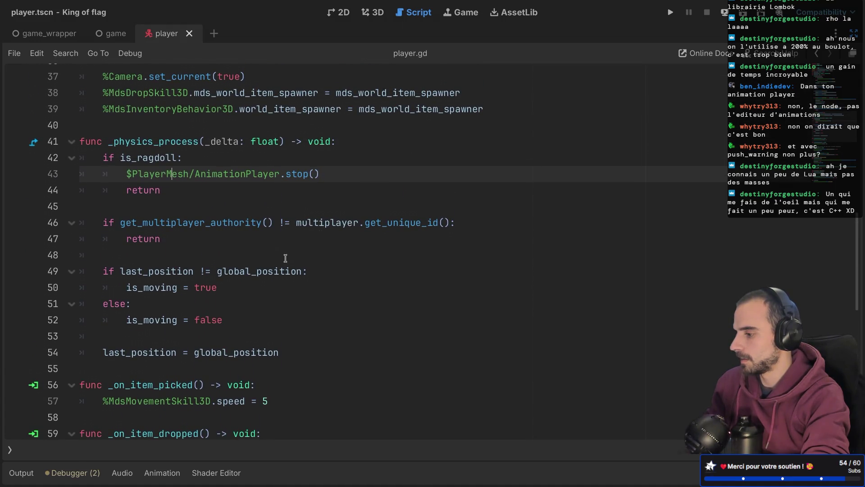
pyautogui.click(285, 258)
pyautogui.press('Return')
pyautogui.press('Return')
pyautogui.press('Up')
# - Write if $PlayerMesh/AnimationPlayer.current_animation == "Attack": return after the authority check
pyautogui.write('if')
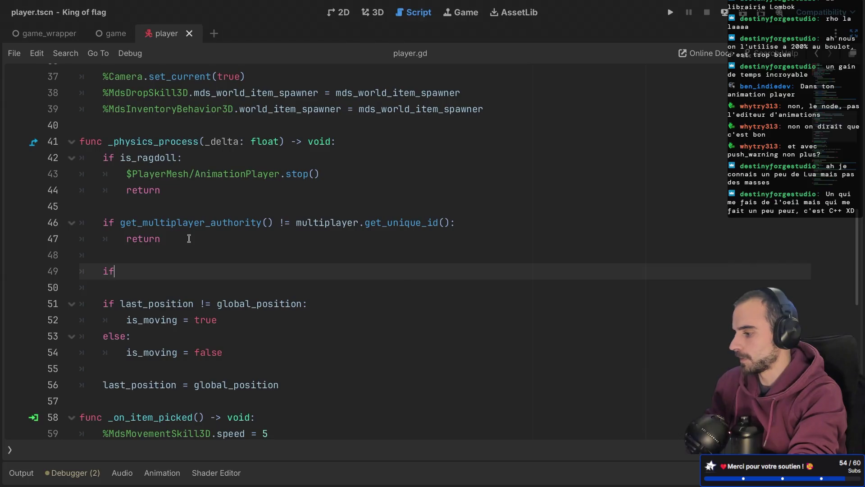
pyautogui.scroll(1, 188, 239)
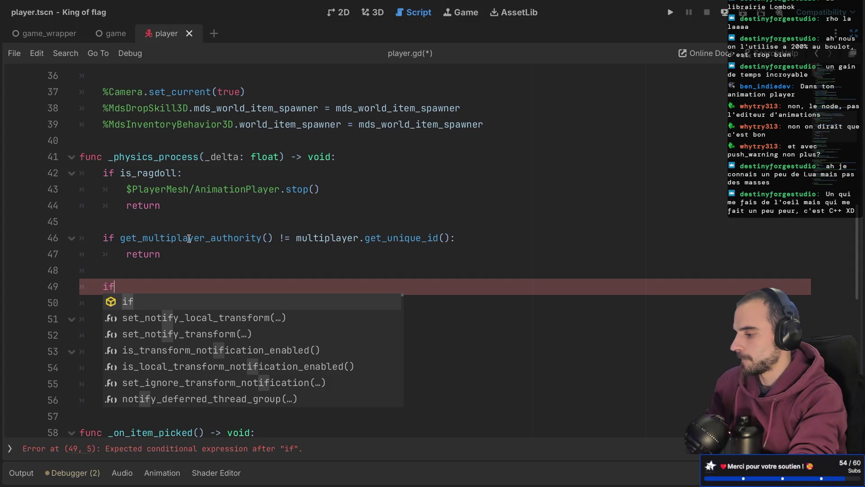
pyautogui.write('%')
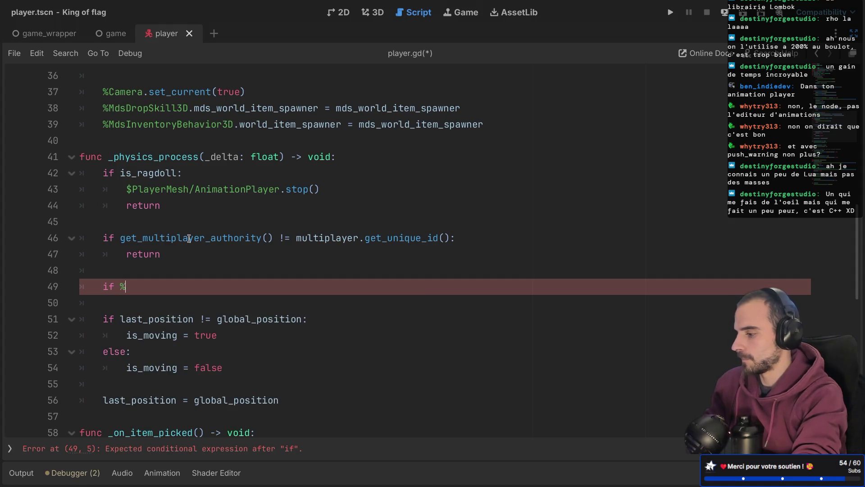
pyautogui.write('Pl')
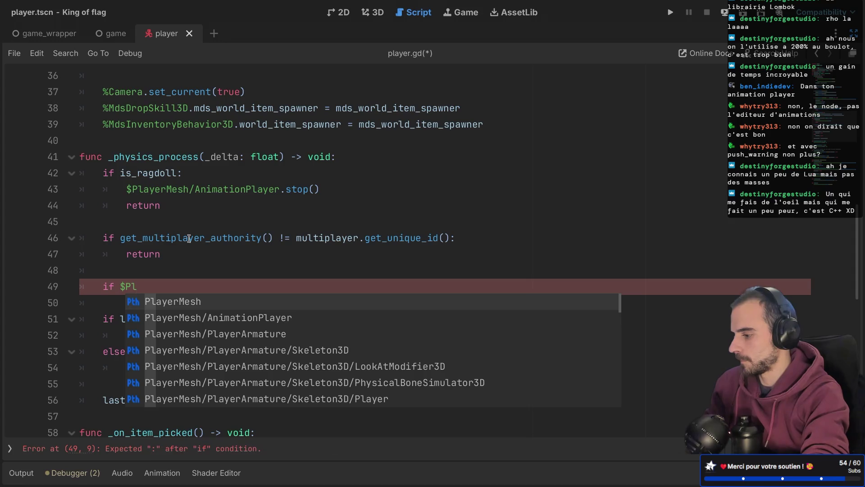
pyautogui.press('Down')
pyautogui.press('Return')
pyautogui.write('.cur')
pyautogui.press('Return')
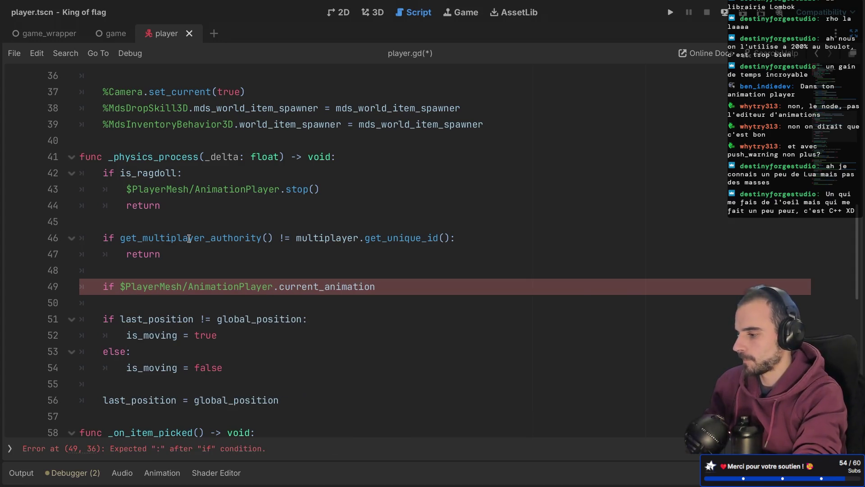
pyautogui.write('"Atta')
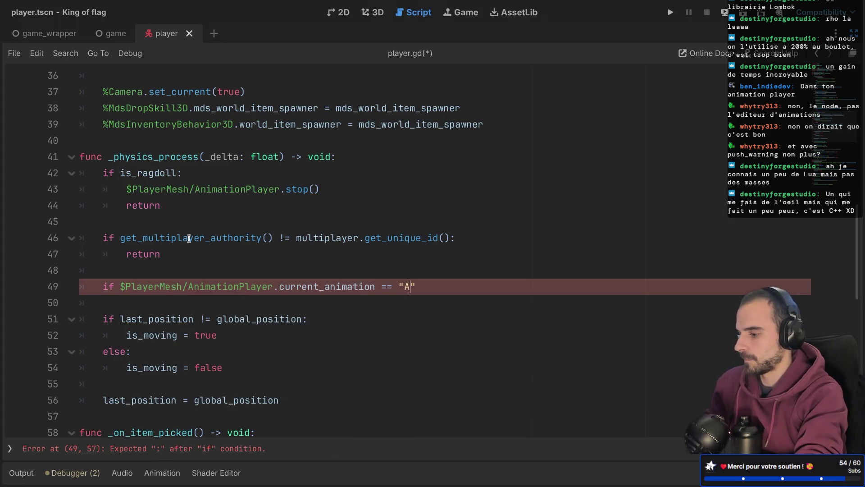
pyautogui.write('ck')
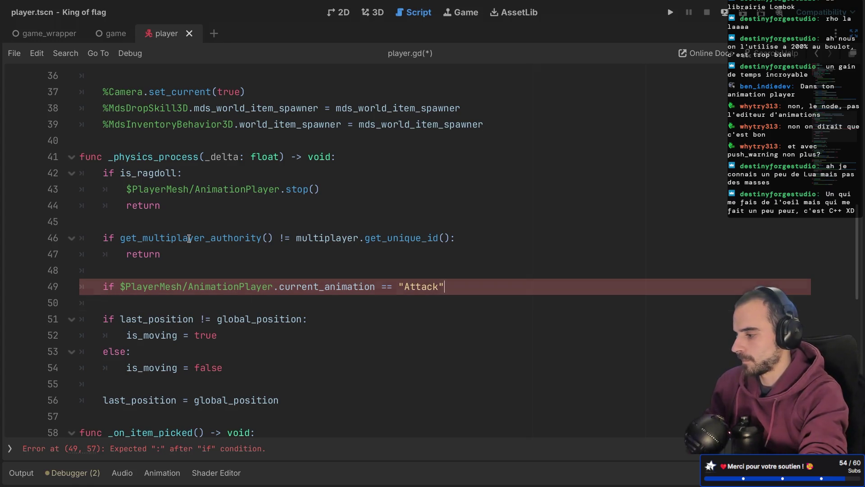
pyautogui.write(':')
pyautogui.press('Return')
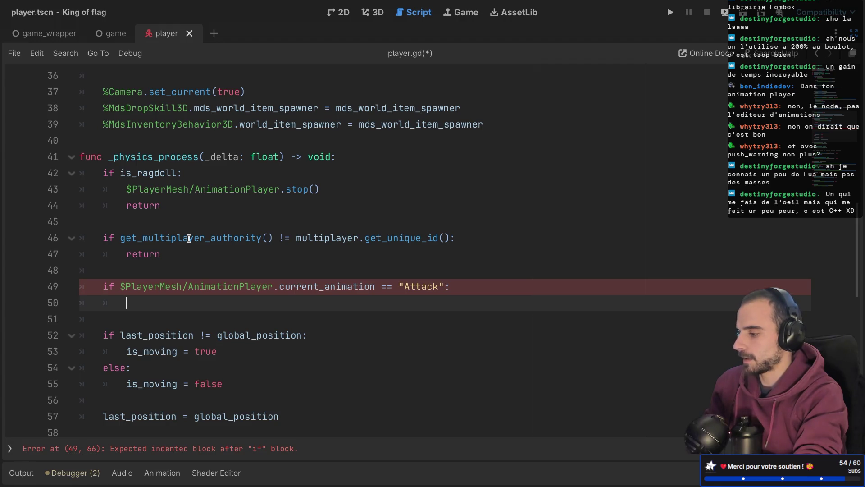
pyautogui.write('turn')
# - Save player.gd and relaunch the game to test the changes
pyautogui.click(177, 320)
pyautogui.hotkey('ctrl', 's')
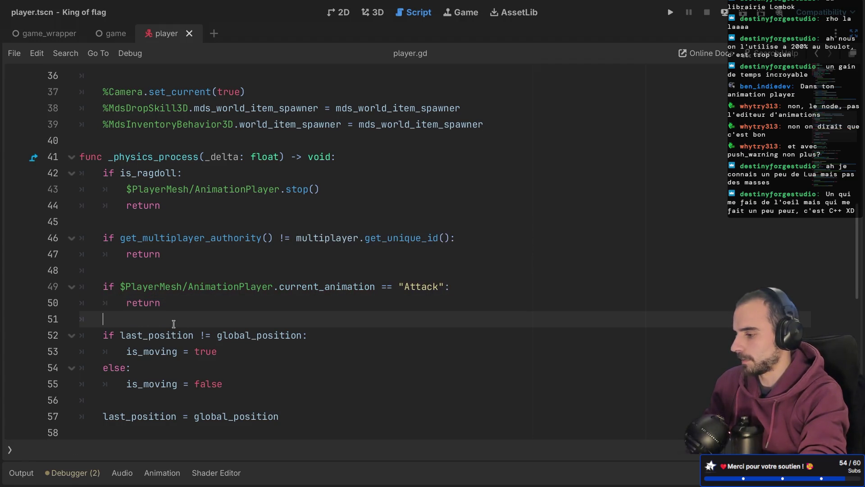
pyautogui.scroll(-1, 174, 324)
pyautogui.scroll(-5, 174, 324)
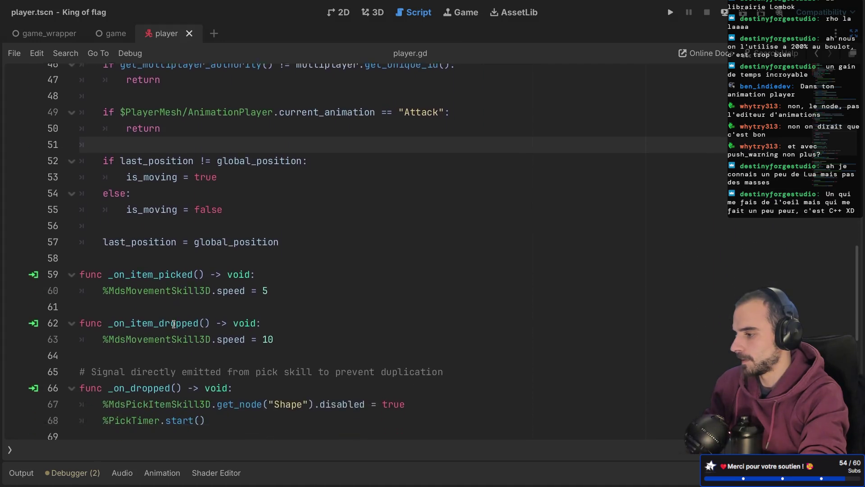
pyautogui.scroll(4, 173, 324)
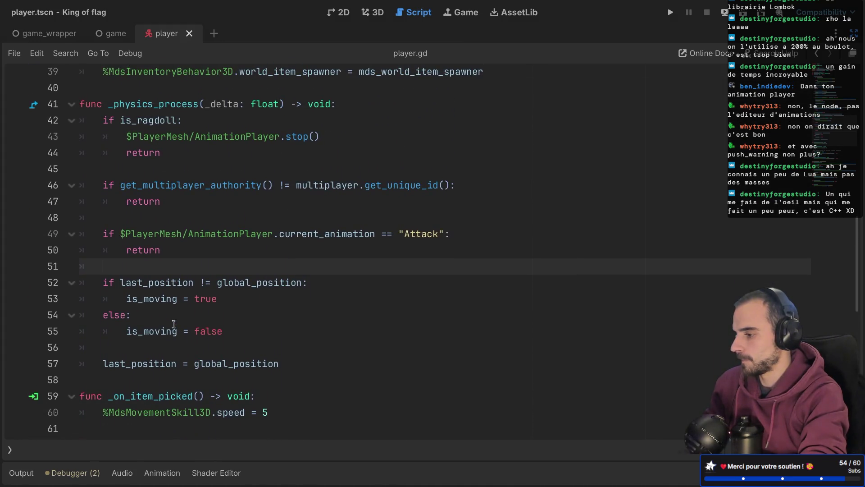
pyautogui.scroll(-1, 174, 324)
pyautogui.click(670, 12)
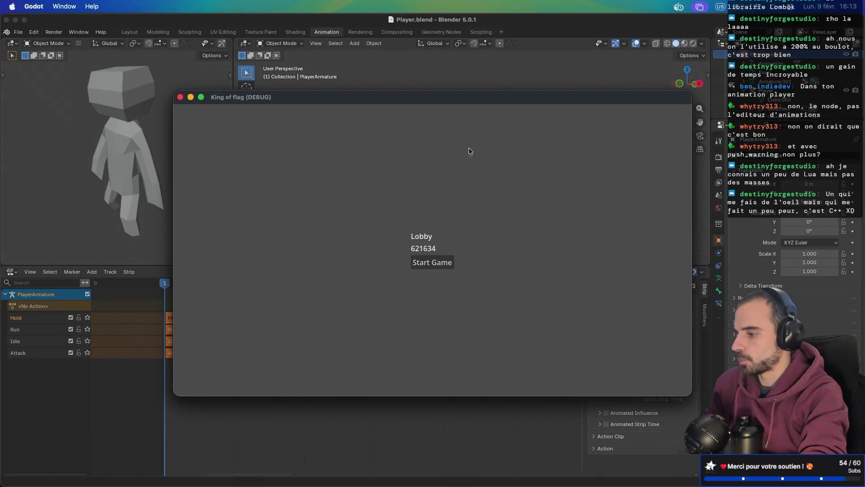
# - Arrange both King of flag windows, join the lobby from the second instance, and start the match from the host
pyautogui.moveTo(477, 103); pyautogui.dragTo(624, 196)
pyautogui.click(503, 202)
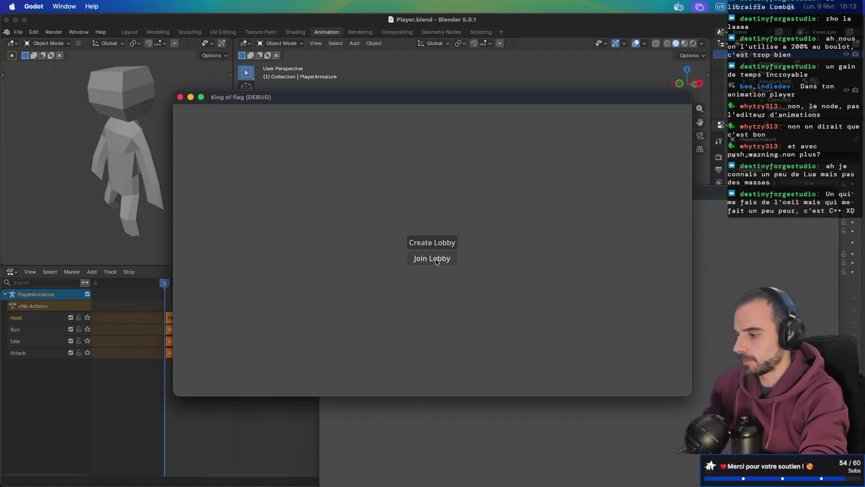
pyautogui.click(433, 243)
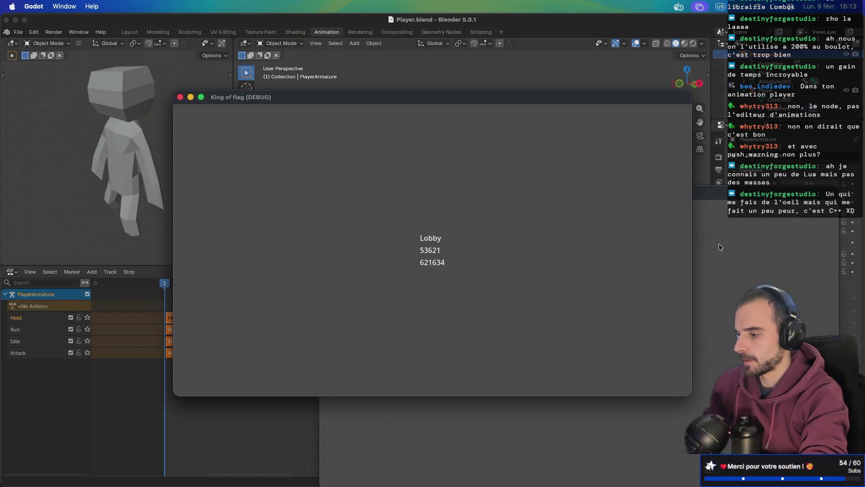
pyautogui.click(726, 314)
pyautogui.click(583, 366)
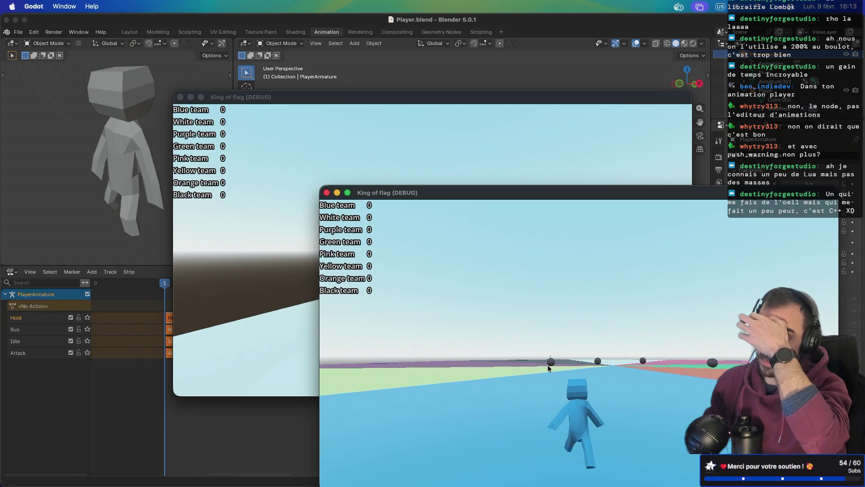
# - Run the character across the arena toward the purple zone and white pillar while watching the other player
pyautogui.press('w')
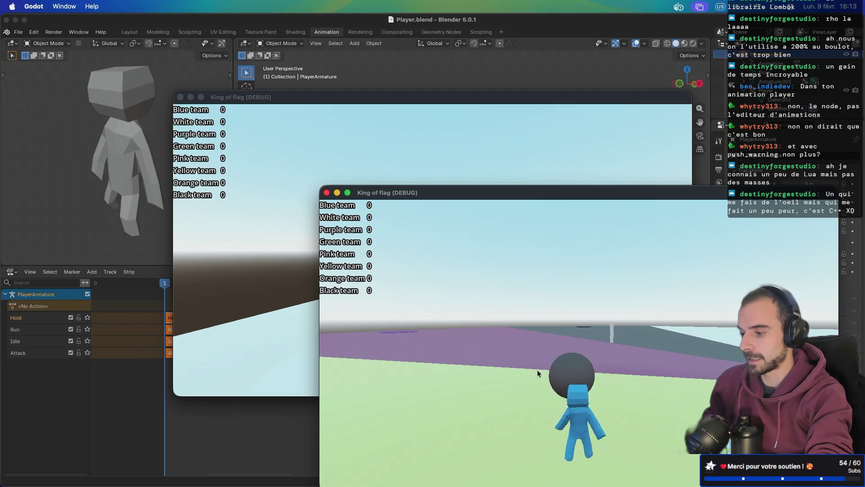
pyautogui.press('s')
pyautogui.press('w')
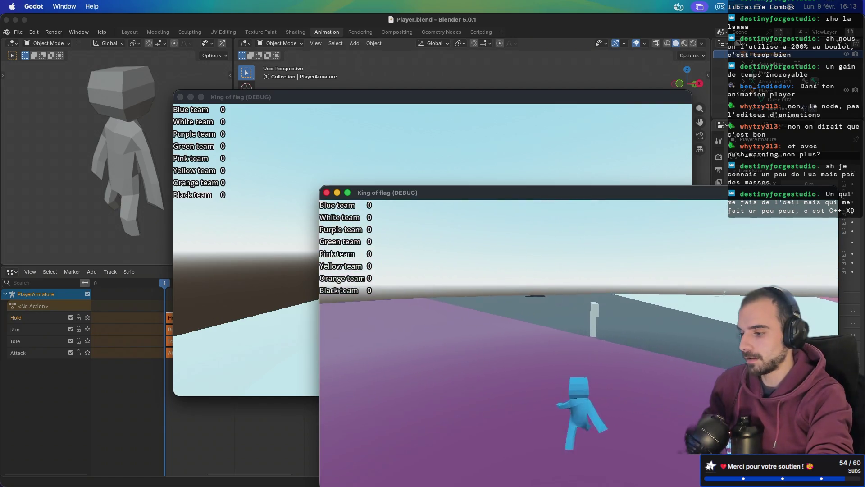
pyautogui.press('w')
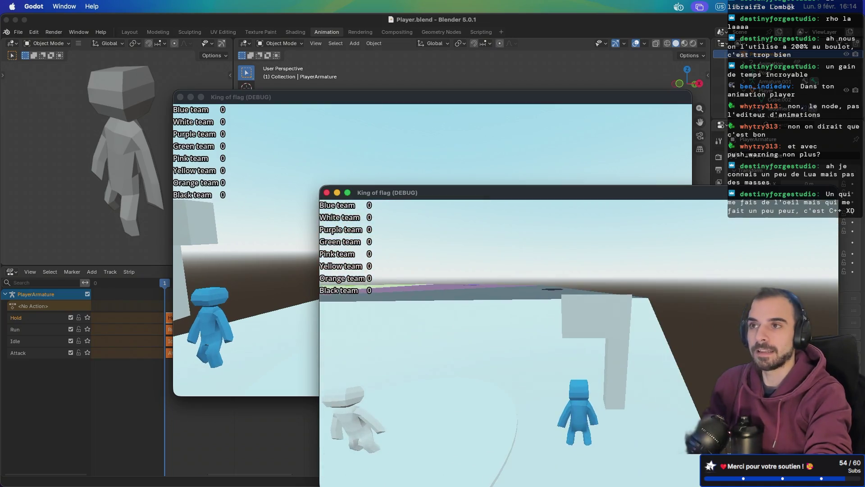
pyautogui.hotkey('ctrl', 'Right')
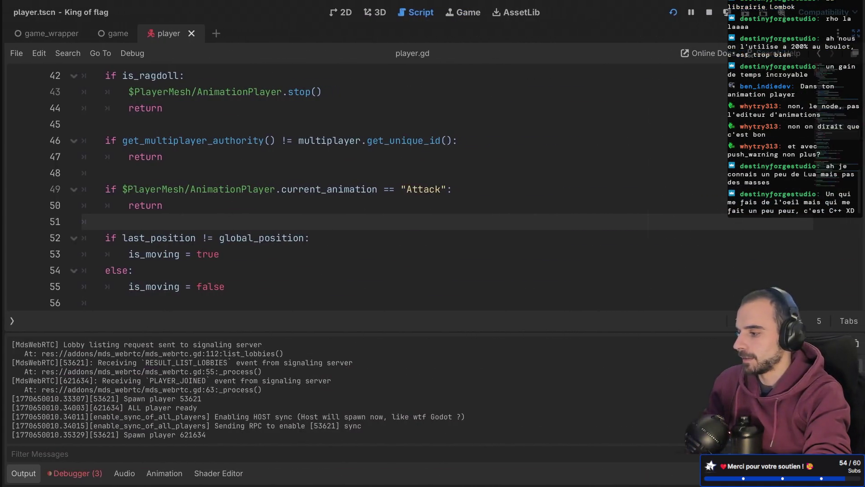
# - Hide the output log, scroll to _physics_process, and select the 'return' on line 47
pyautogui.scroll(-12, 448, 243)
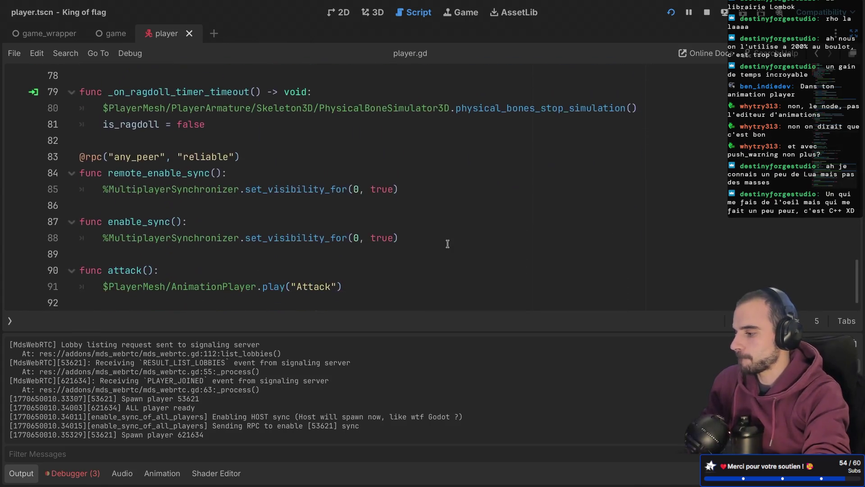
pyautogui.click(23, 477)
pyautogui.scroll(10, 218, 261)
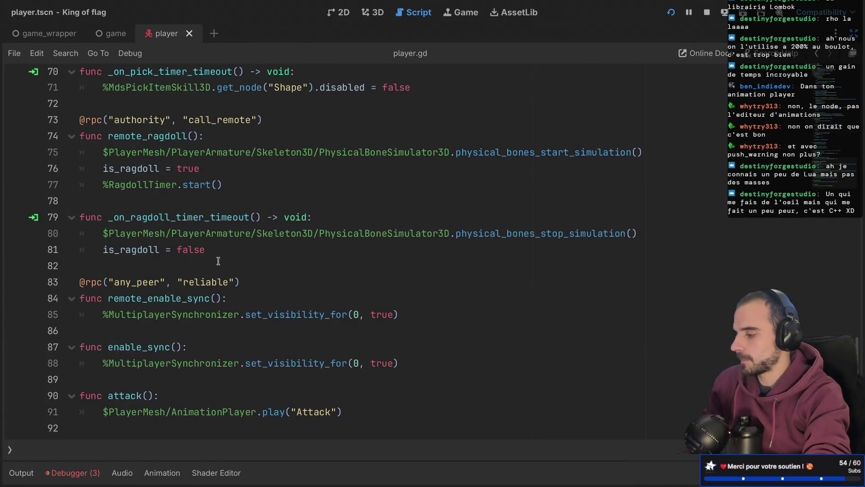
pyautogui.scroll(4, 218, 261)
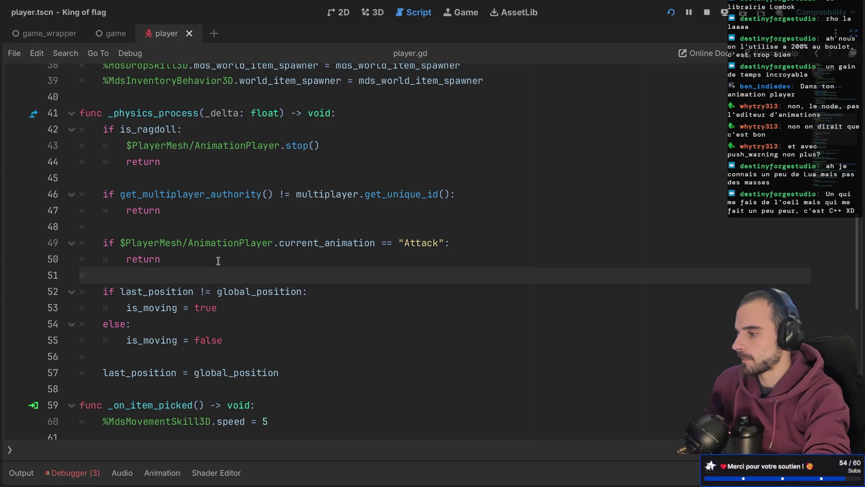
pyautogui.doubleClick(131, 210)
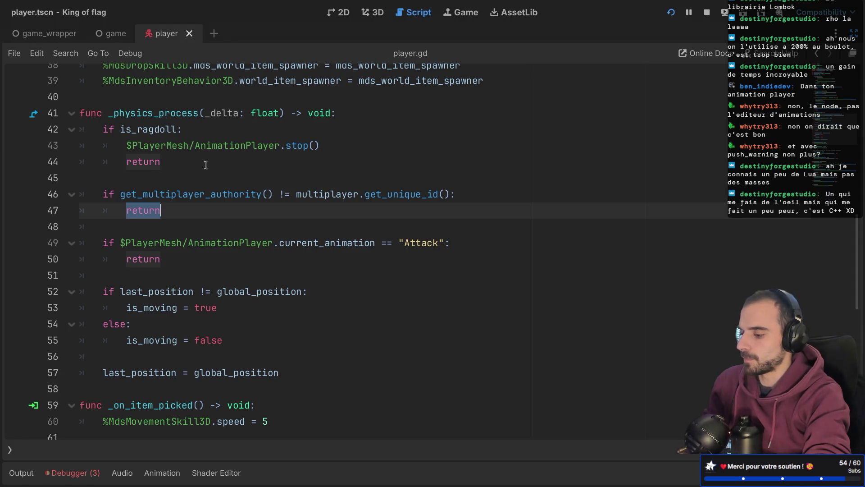
# - Check which properties the MultiplayerSynchronizer replicates, then hide the docks and replication panel
pyautogui.hotkey('ctrl', 'shift', 'F11')
pyautogui.scroll(1, 125, 135)
pyautogui.click(90, 106)
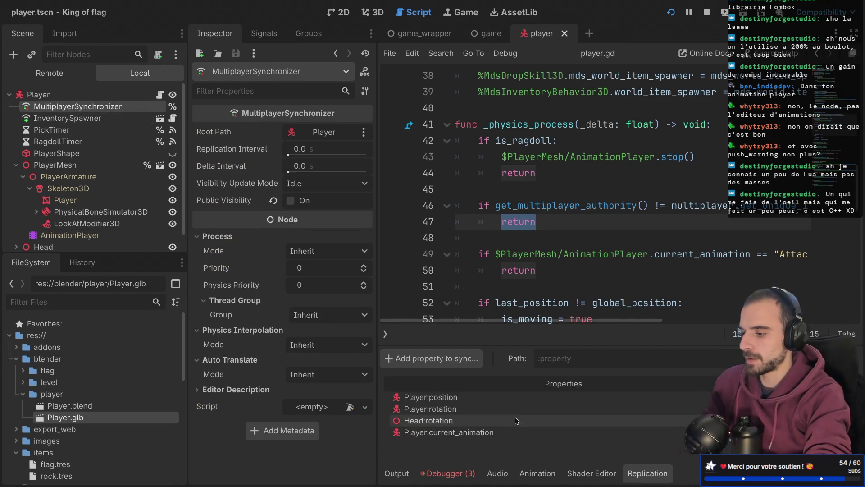
pyautogui.hotkey('ctrl', 'shift', 'F11')
pyautogui.click(273, 476)
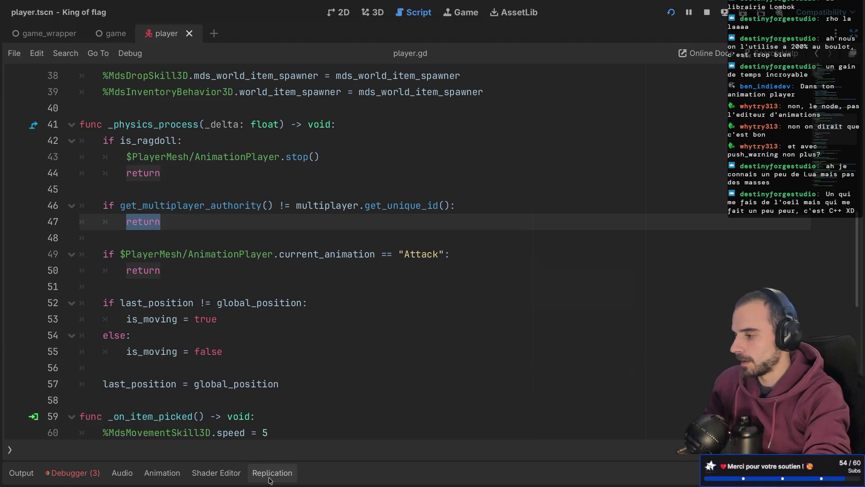
# - Insert a new blank line above the return on line 47, clearing the mistyped text
pyautogui.scroll(2, 253, 243)
pyautogui.scroll(-3, 253, 243)
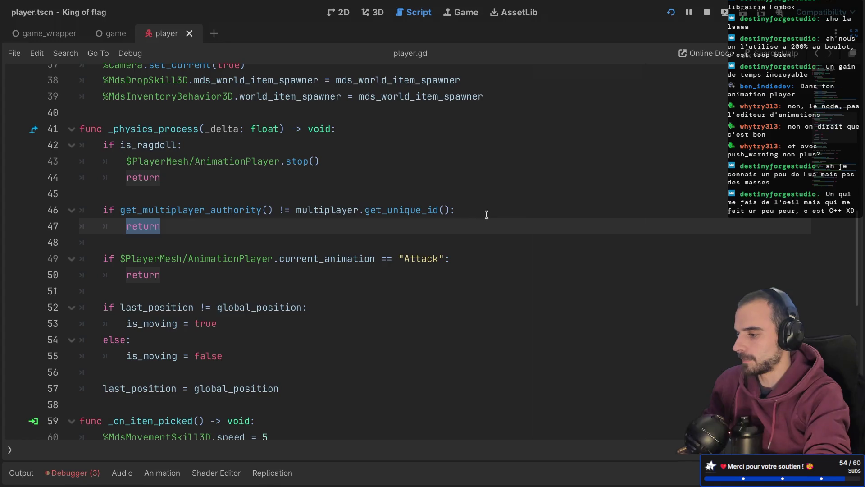
pyautogui.hotkey('ctrl', 'shift', 'Return')
pyautogui.write('# N')
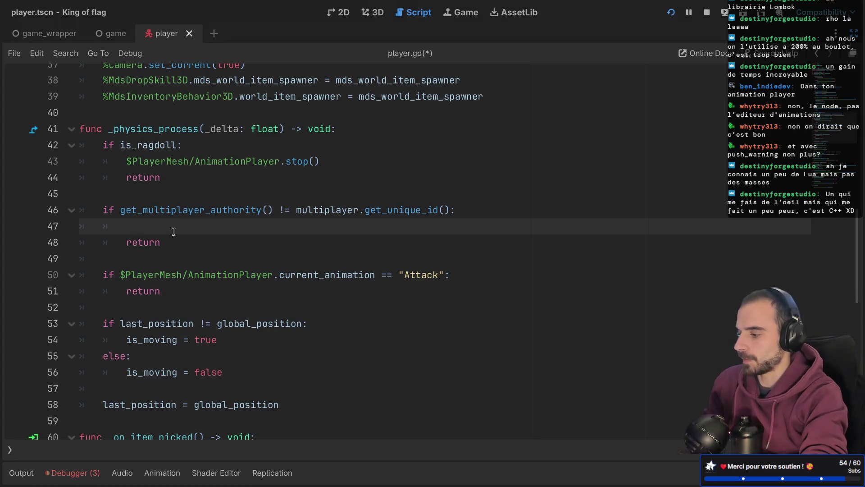
pyautogui.write('if %')
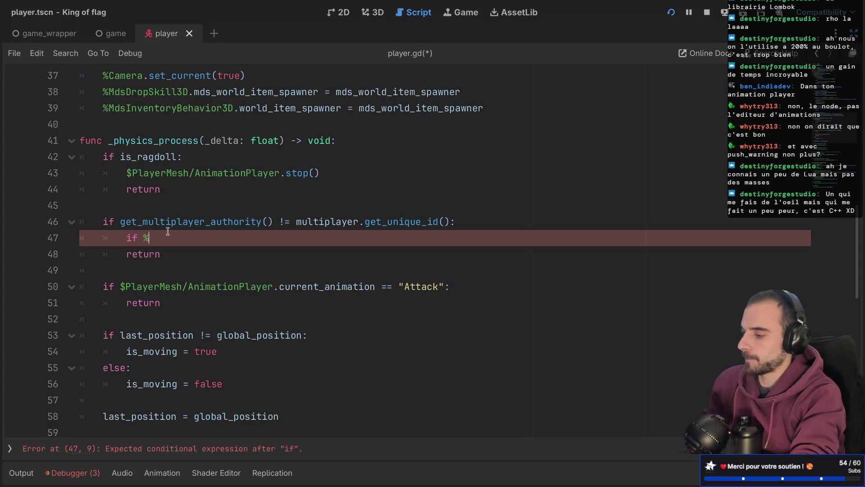
pyautogui.write('Play')
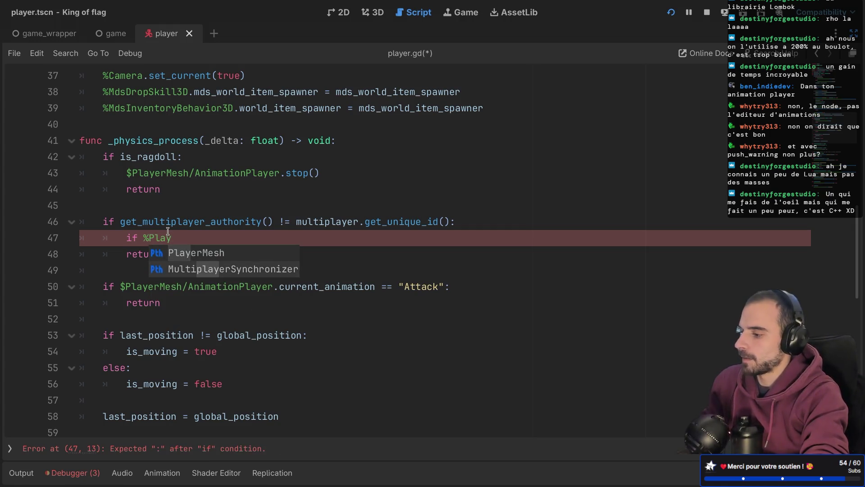
pyautogui.press('BackSpace')
pyautogui.press('BackSpace')
pyautogui.press('BackSpace')
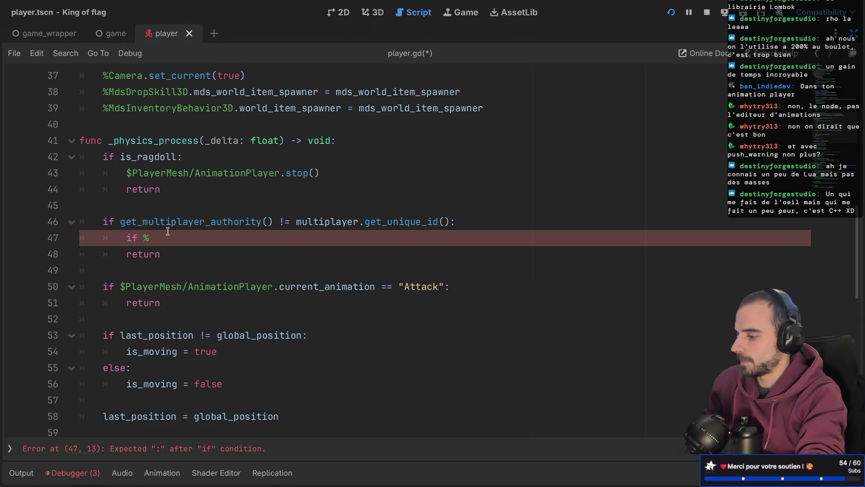
# - Write 'if $PlayerMesh/AnimationPlayer.current_animation != current_animation:' on line 47 using autocomplete
pyautogui.write('$Play')
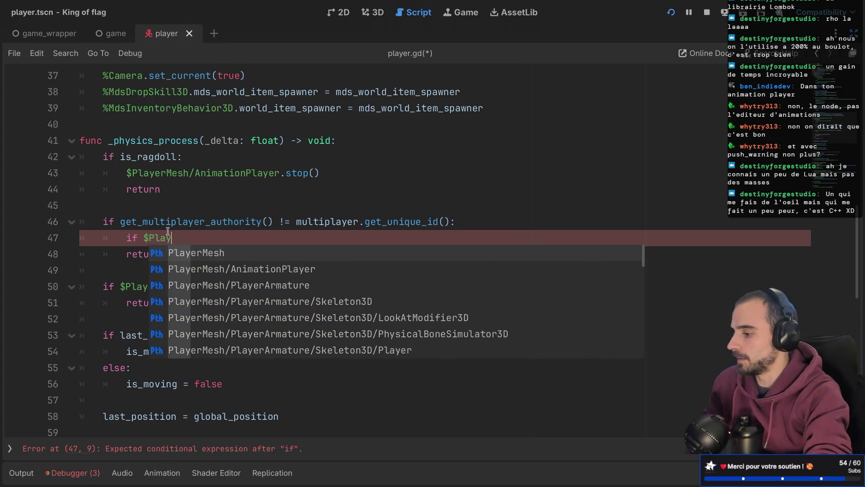
pyautogui.press('Down')
pyautogui.press('Return')
pyautogui.write('.cu')
pyautogui.press('Return')
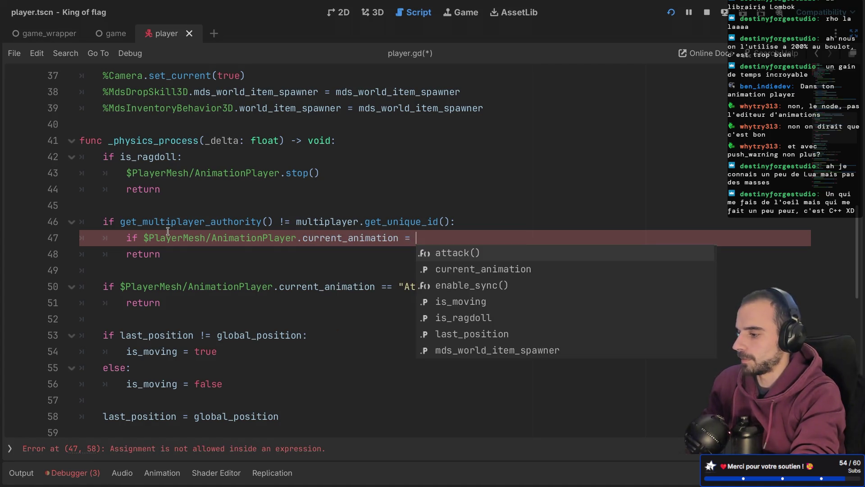
pyautogui.write('cu')
pyautogui.press('Return')
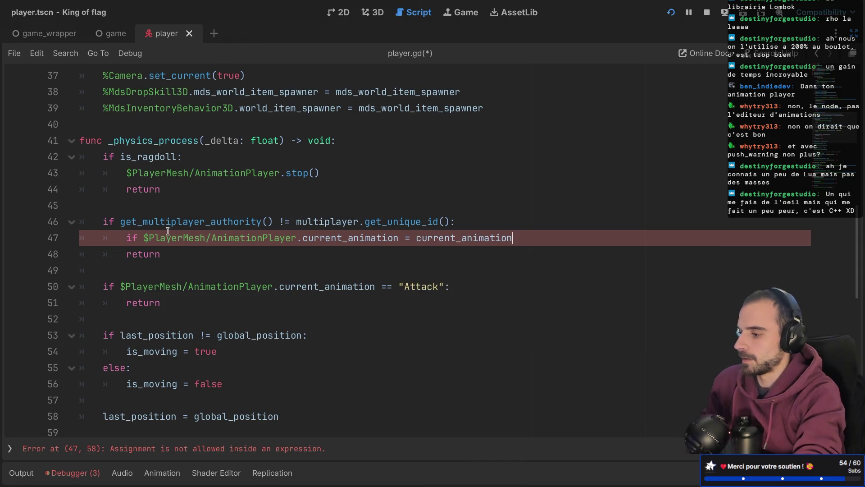
pyautogui.write('!')
pyautogui.click(483, 218)
pyautogui.click(525, 239)
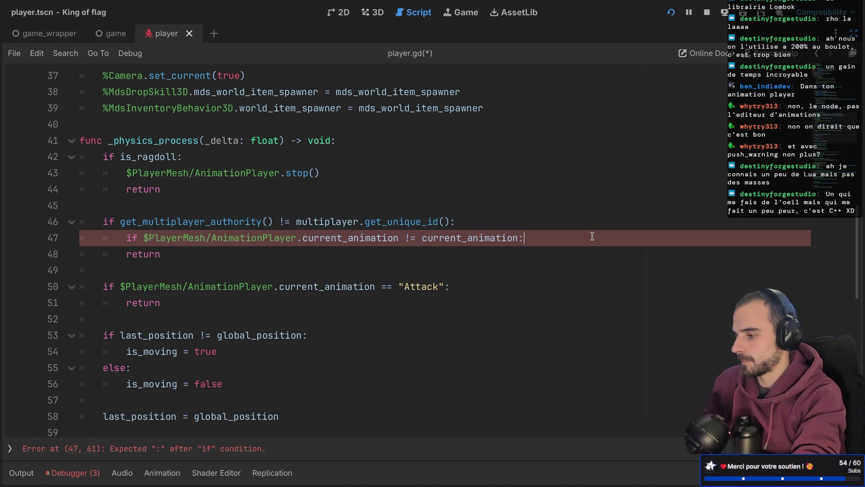
# - Add line 48 with the pasted $PlayerMesh/AnimationPlayer path calling .play(), and save player.gd
pyautogui.press('Return')
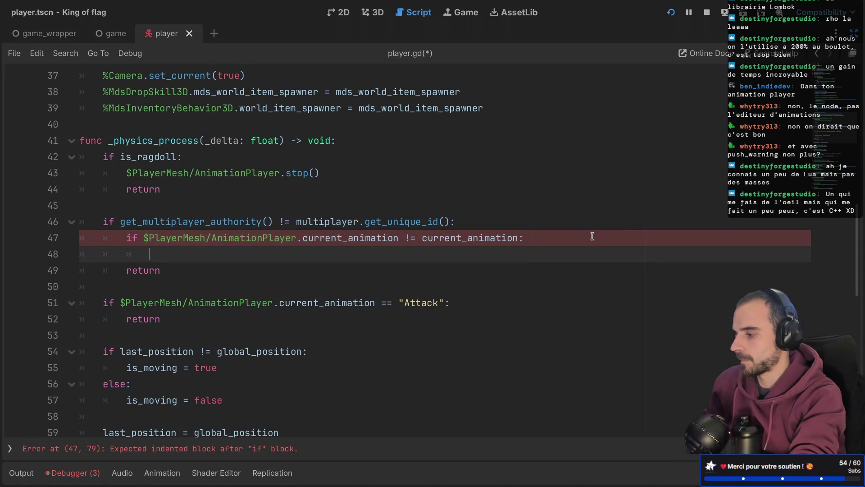
pyautogui.moveTo(144, 237); pyautogui.dragTo(293, 238)
pyautogui.hotkey('ctrl', 'c')
pyautogui.click(231, 249)
pyautogui.hotkey('ctrl', 'v')
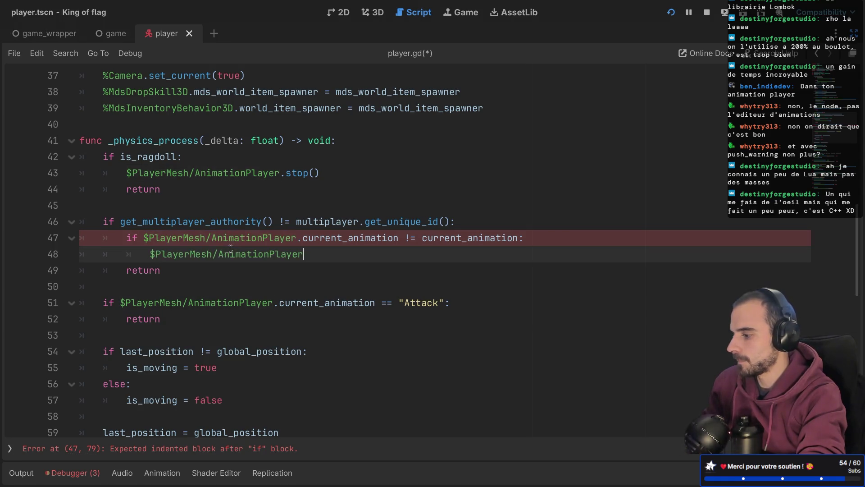
pyautogui.write('.pla')
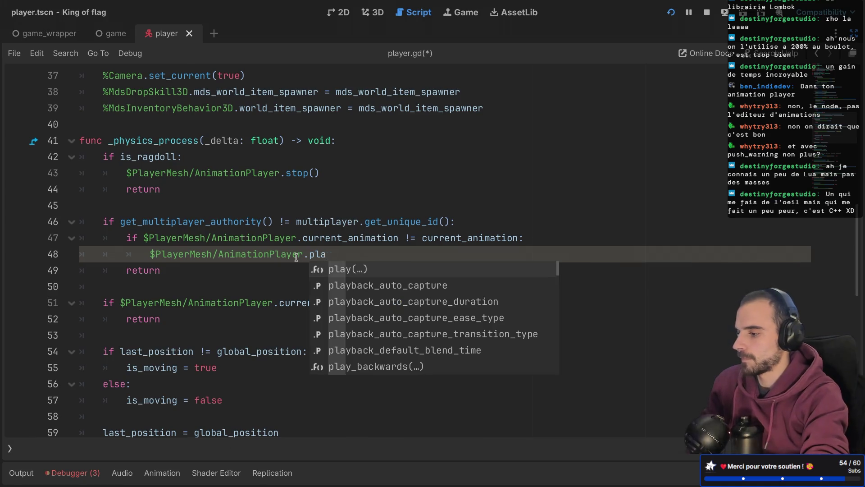
pyautogui.press('Return')
pyautogui.moveTo(328, 252)
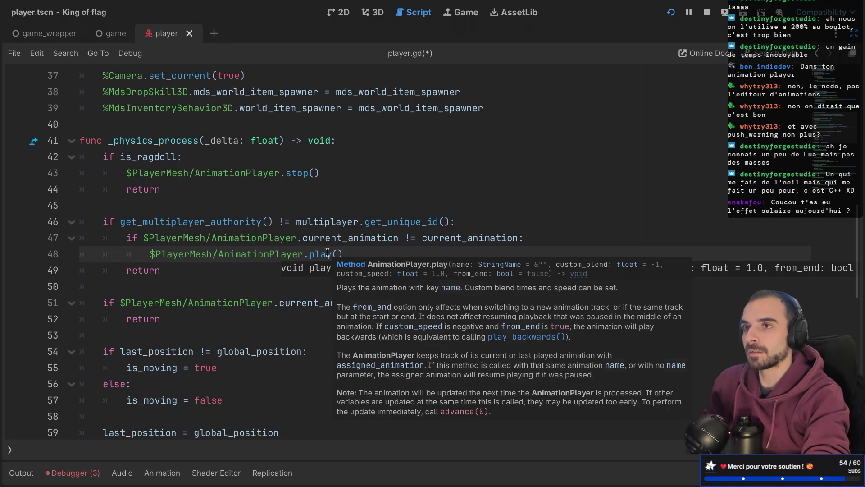
pyautogui.click(303, 240)
pyautogui.hotkey('ctrl', 's')
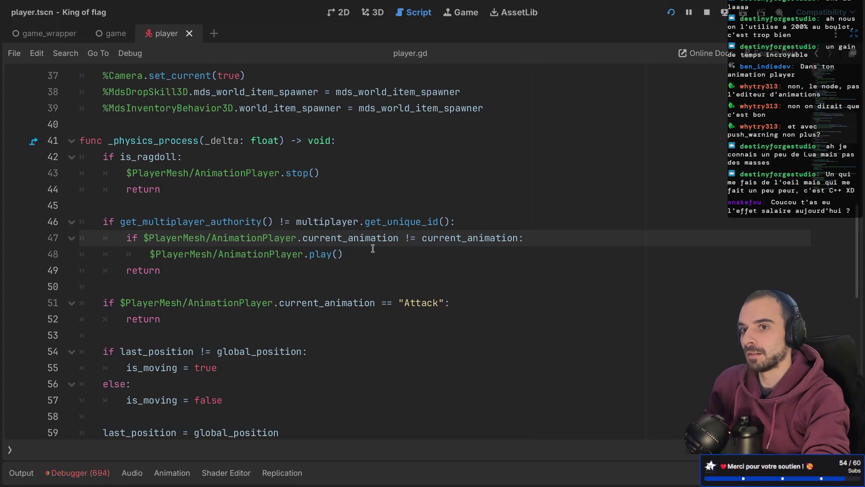
# - Compare the PlayerMesh and AnimationPlayer node paths on lines 47 and 48
pyautogui.click(340, 255)
pyautogui.click(236, 266)
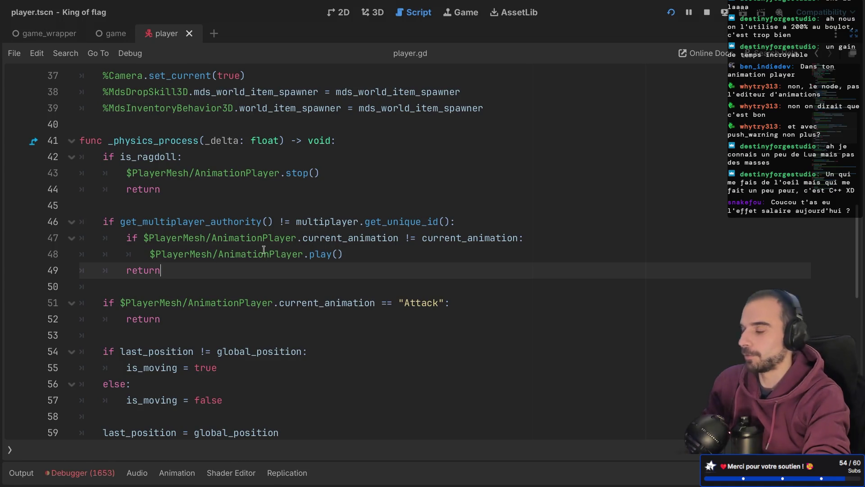
pyautogui.click(215, 237)
pyautogui.click(200, 260)
pyautogui.doubleClick(220, 254)
pyautogui.doubleClick(175, 254)
pyautogui.click(176, 239)
pyautogui.doubleClick(177, 239)
pyautogui.doubleClick(253, 238)
pyautogui.click(252, 254)
pyautogui.doubleClick(253, 255)
# - Recheck the surrounding _physics_process code and the play() call on line 48
pyautogui.click(207, 268)
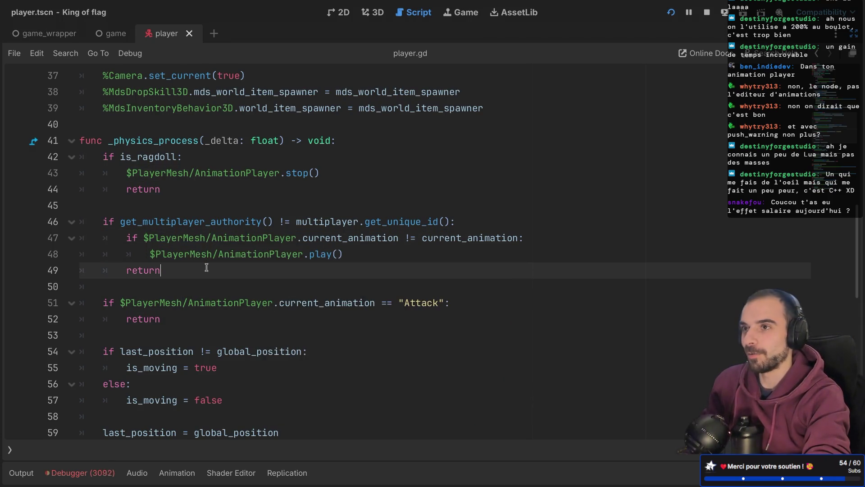
pyautogui.scroll(-2, 190, 252)
pyautogui.scroll(3, 217, 202)
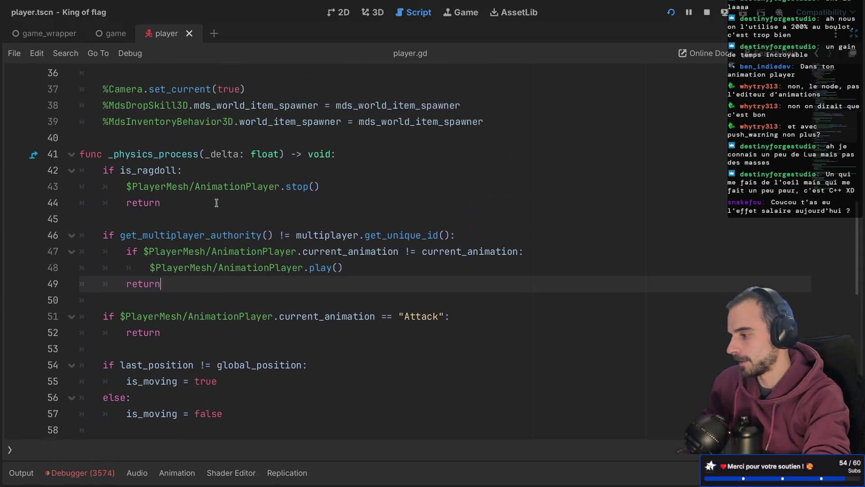
pyautogui.scroll(-3, 231, 172)
pyautogui.scroll(-2, 230, 167)
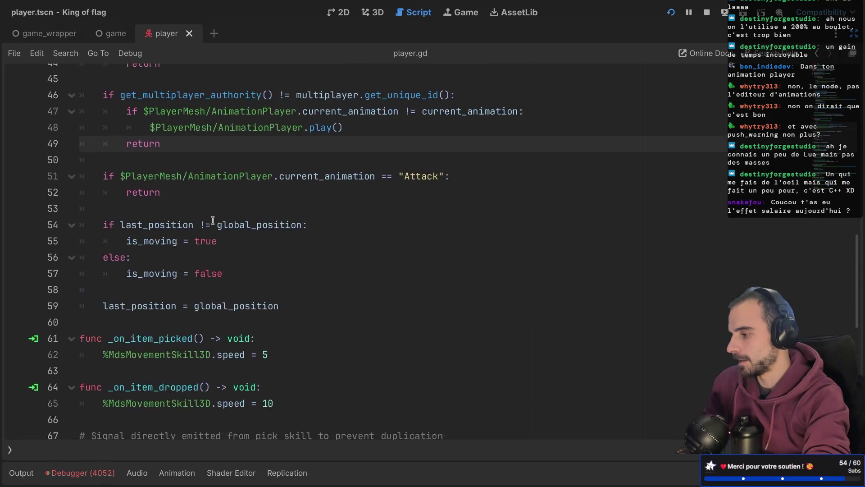
pyautogui.scroll(4, 243, 162)
pyautogui.doubleClick(176, 239)
pyautogui.doubleClick(179, 249)
pyautogui.click(180, 264)
# - Pass current_animation into play() on line 48 and save player.gd
pyautogui.click(337, 247)
pyautogui.write('current')
pyautogui.press('Return')
pyautogui.hotkey('ctrl', 's')
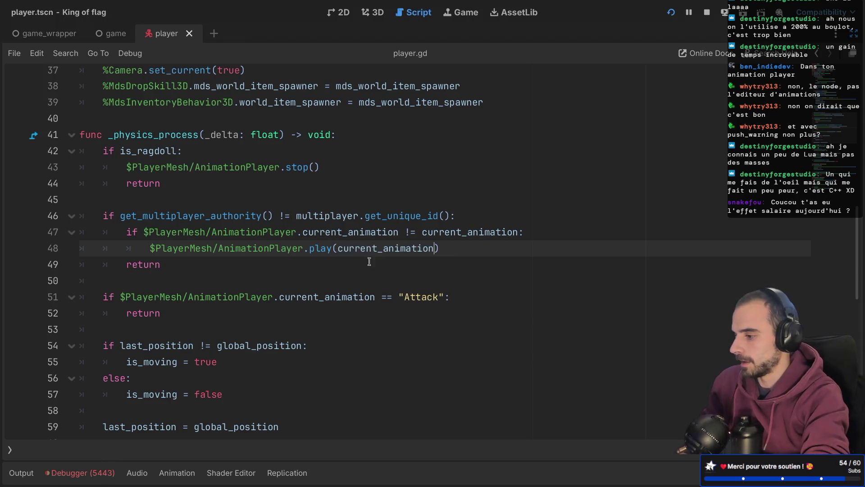
pyautogui.click(288, 280)
pyautogui.scroll(-2, 284, 287)
pyautogui.scroll(1, 285, 287)
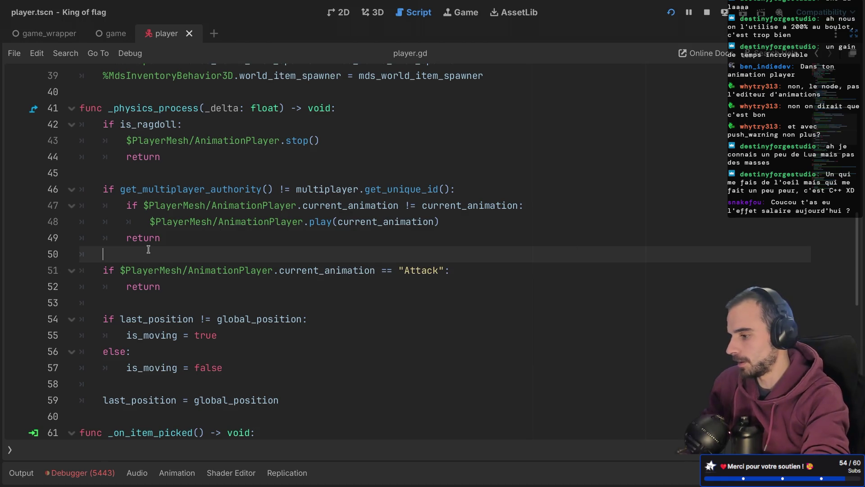
pyautogui.scroll(-10, 148, 249)
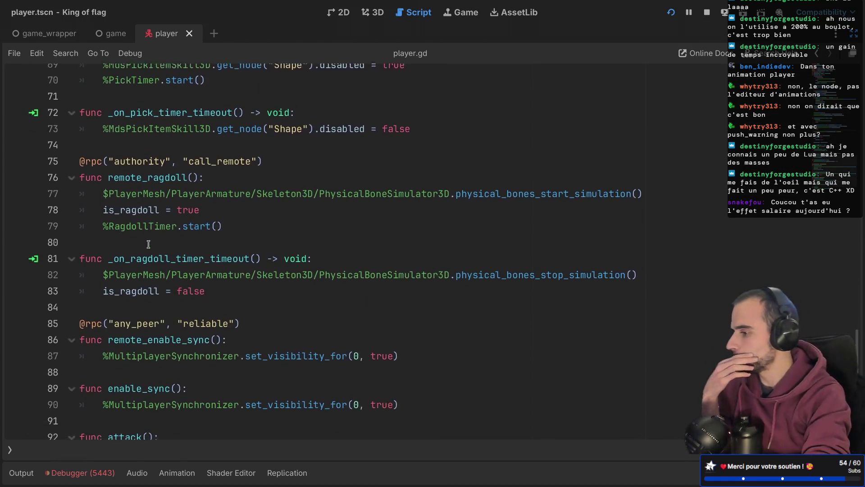
# - Run the project, create a lobby as host, join it from a second instance, and start the match
pyautogui.click(672, 14)
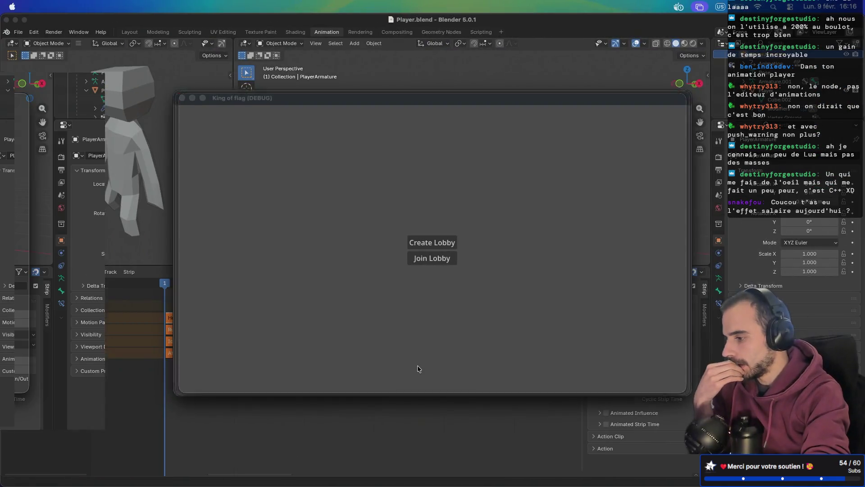
pyautogui.click(439, 243)
pyautogui.moveTo(428, 99)
pyautogui.mouseDown()
pyautogui.moveTo(497, 121)
pyautogui.moveTo(586, 194)
pyautogui.mouseUp()
pyautogui.click(468, 144)
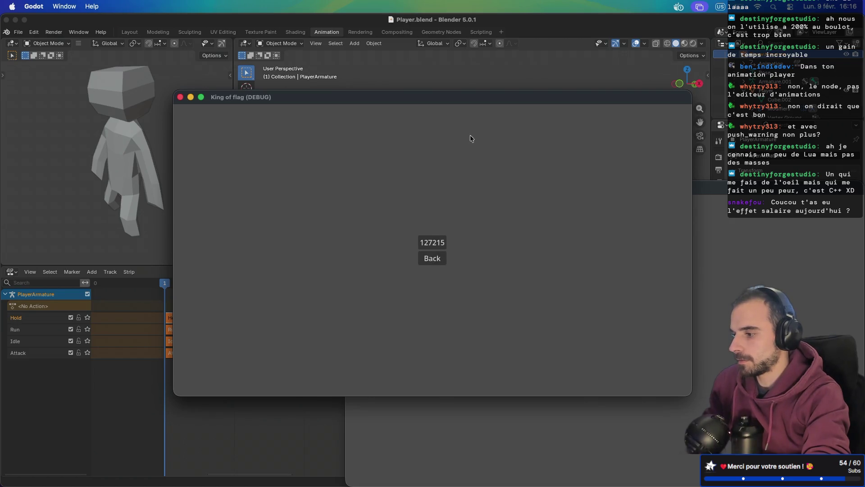
pyautogui.moveTo(421, 95); pyautogui.dragTo(250, 55)
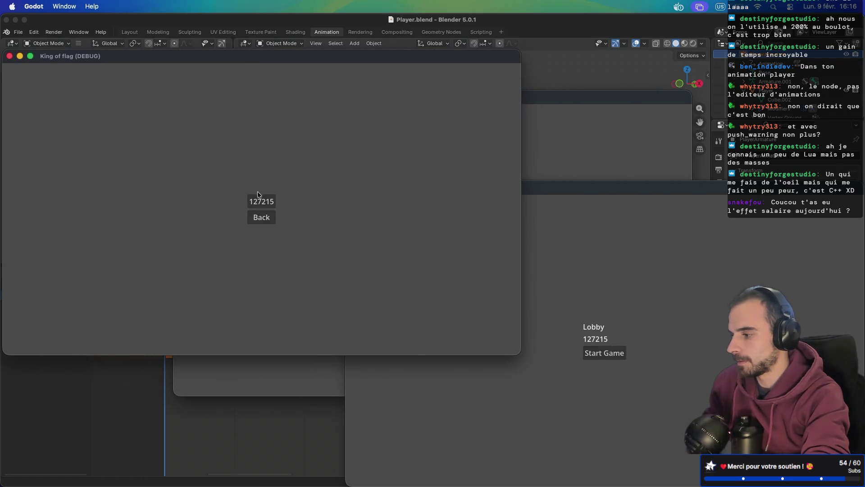
pyautogui.press('Return')
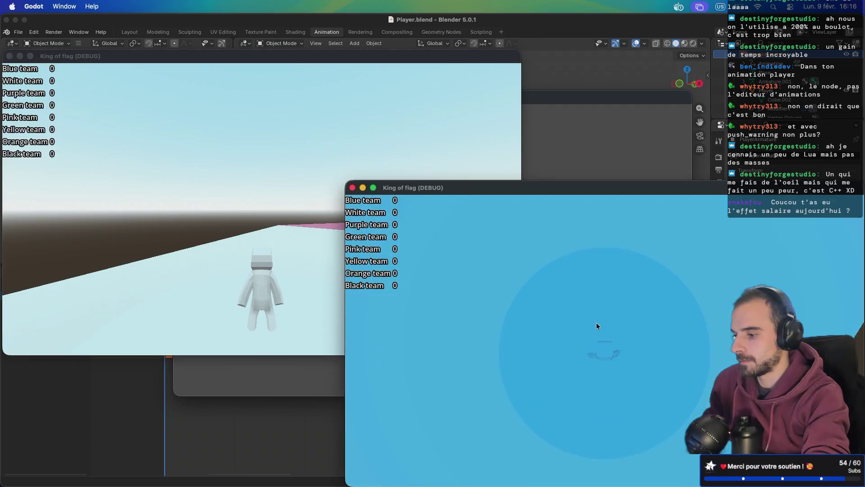
pyautogui.click(572, 296)
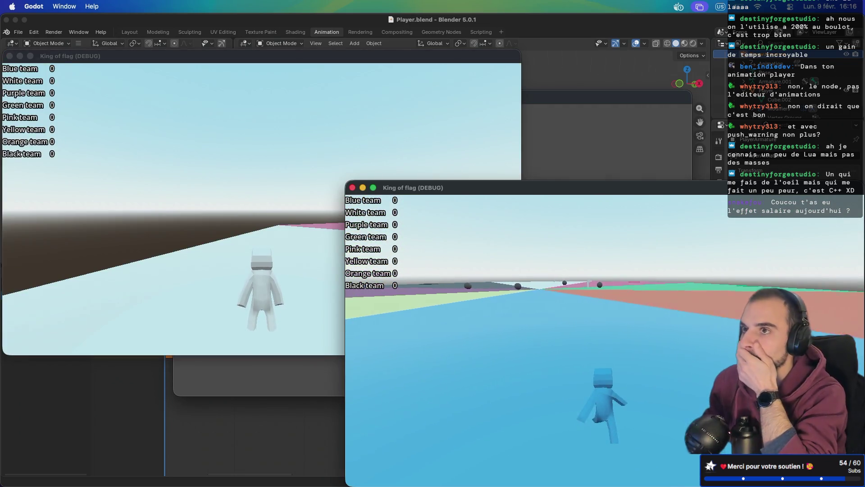
# - Run the blue player toward the white one, then return to the Godot editor
pyautogui.press('w')
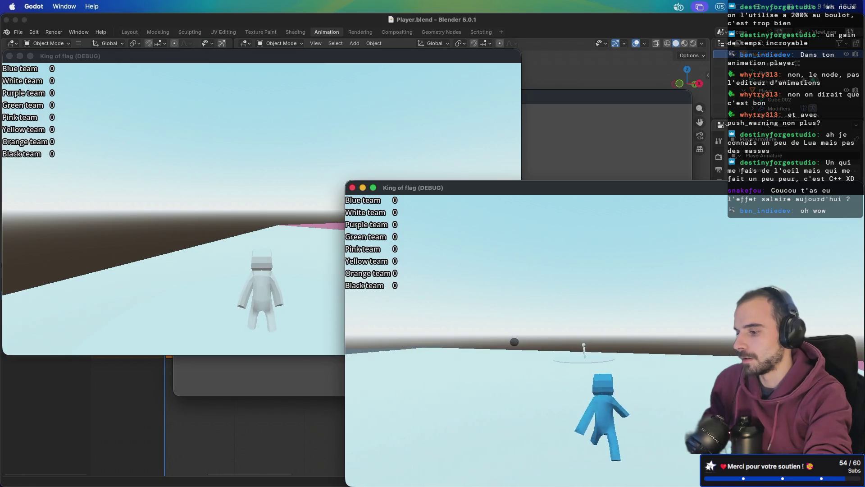
pyautogui.press('w')
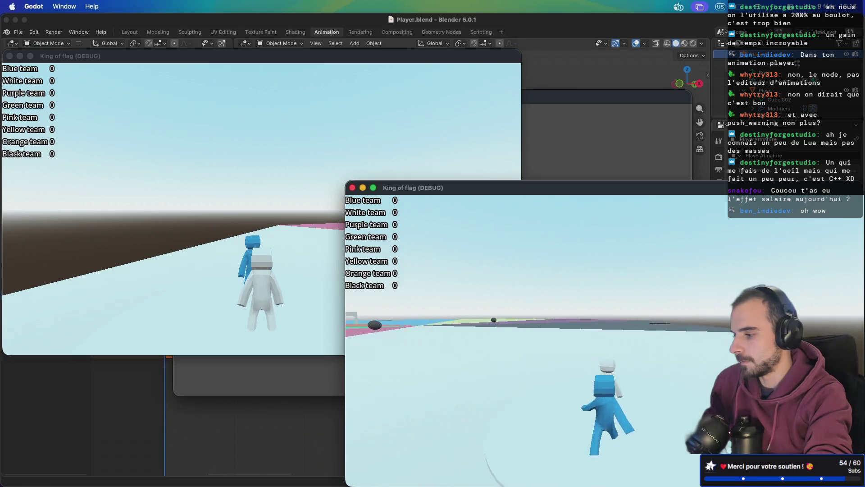
pyautogui.press('super+Tab')
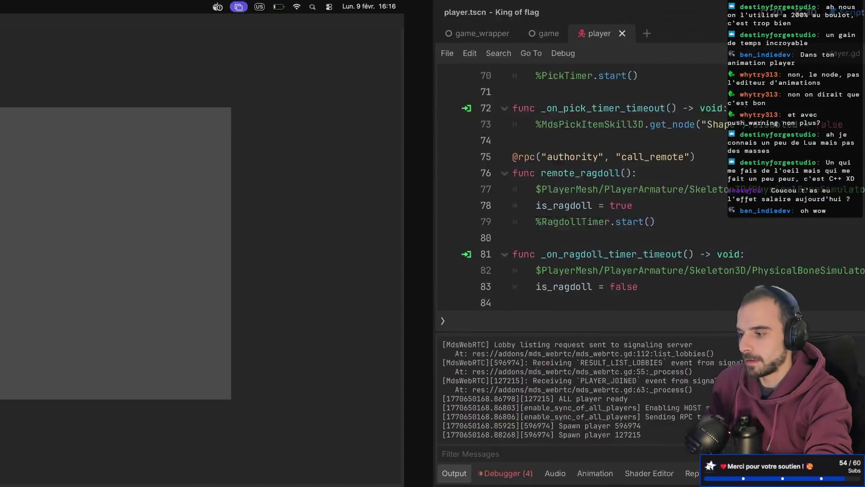
pyautogui.scroll(-4, 419, 193)
pyautogui.scroll(1, 419, 193)
pyautogui.scroll(20, 420, 192)
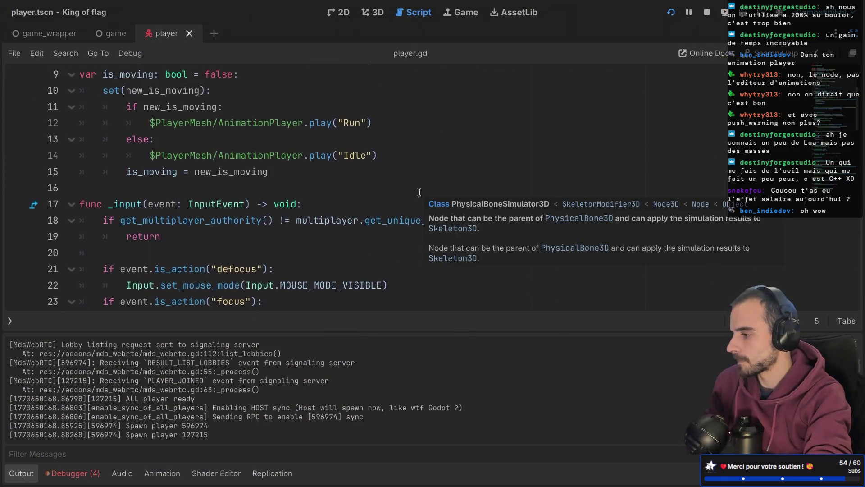
pyautogui.scroll(-3, 419, 192)
pyautogui.scroll(-3, 419, 192)
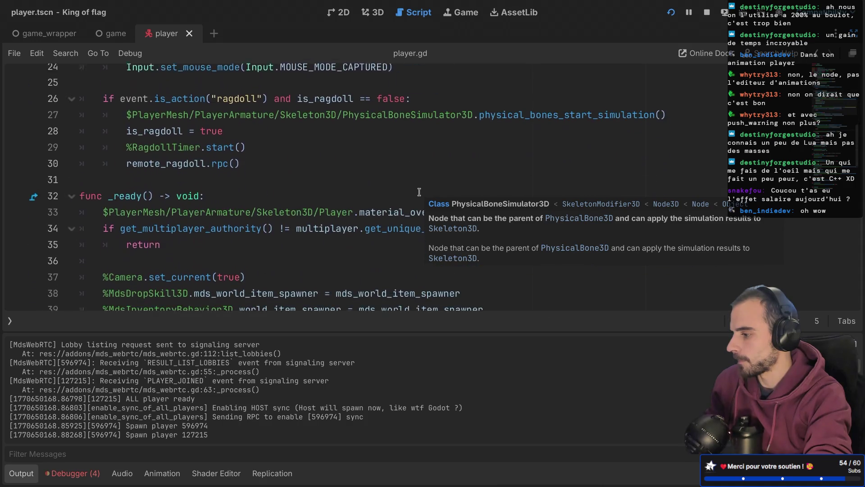
pyautogui.scroll(-5, 419, 192)
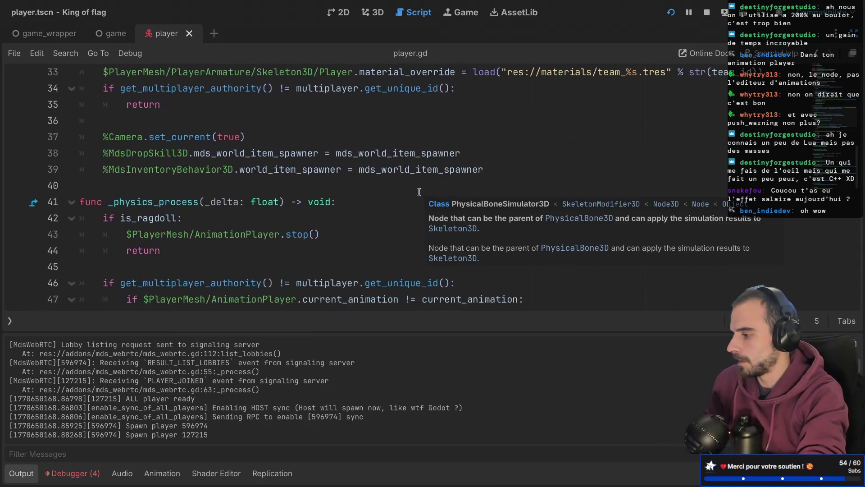
pyautogui.scroll(-1, 419, 192)
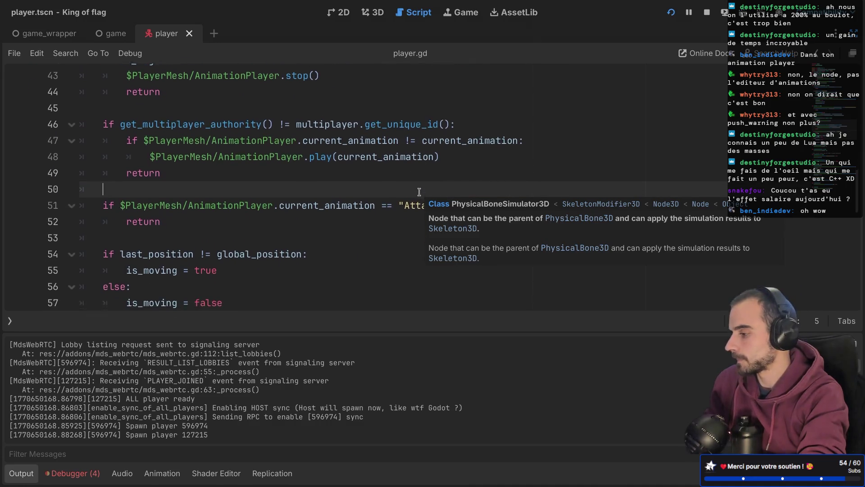
pyautogui.scroll(1, 416, 192)
pyautogui.click(184, 187)
pyautogui.click(148, 197)
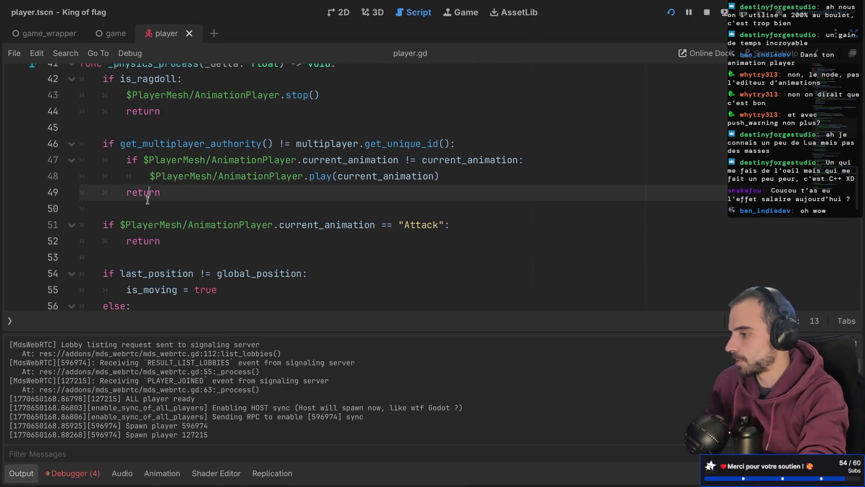
pyautogui.doubleClick(313, 161)
pyautogui.doubleClick(254, 162)
pyautogui.click(229, 175)
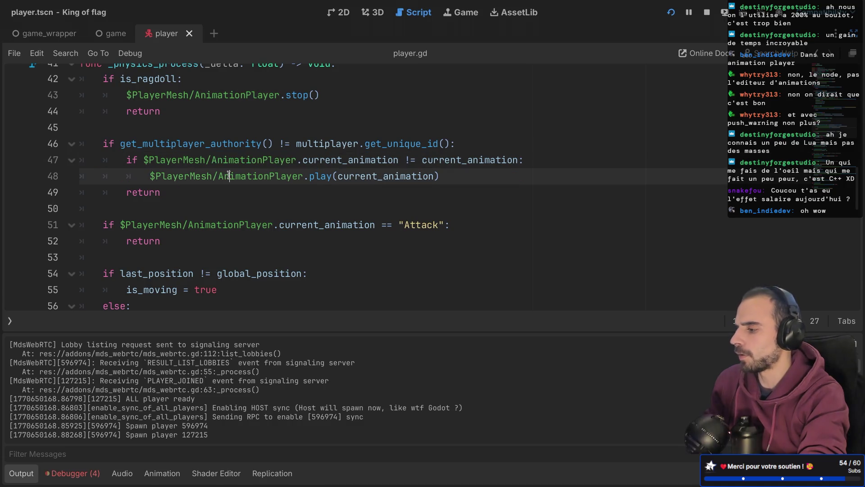
pyautogui.doubleClick(181, 161)
pyautogui.click(205, 173)
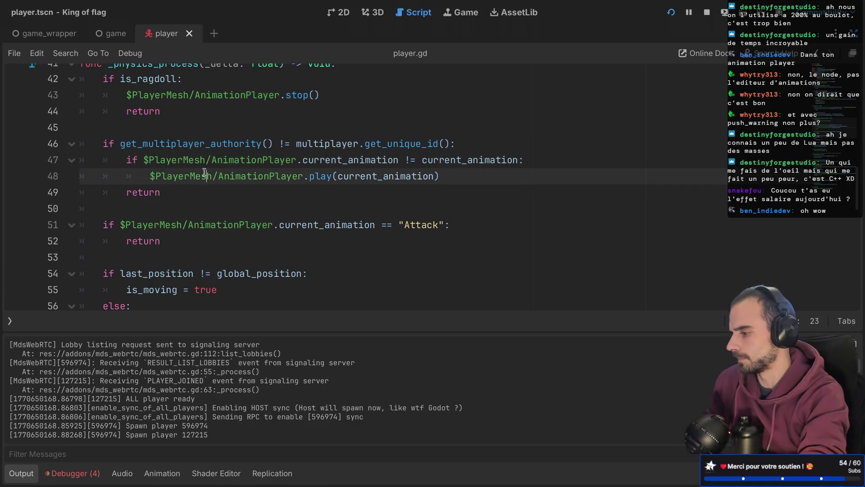
pyautogui.doubleClick(254, 176)
pyautogui.doubleClick(267, 161)
pyautogui.doubleClick(341, 162)
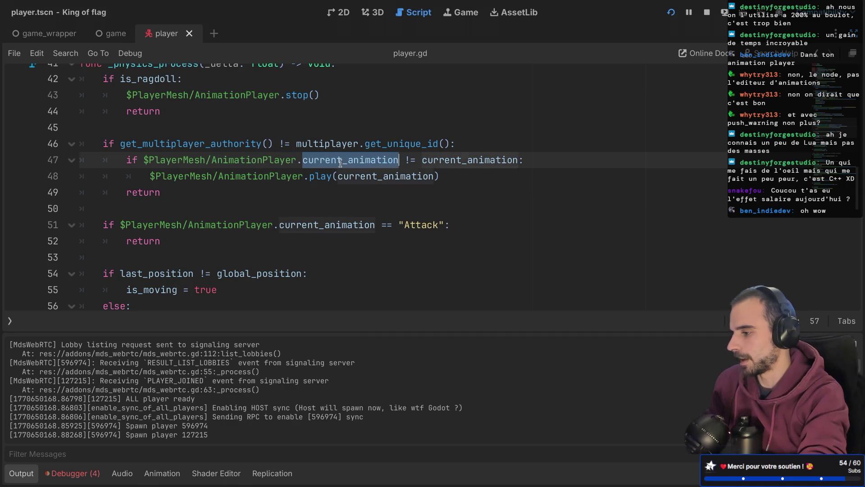
pyautogui.doubleClick(320, 176)
pyautogui.scroll(-2, 268, 218)
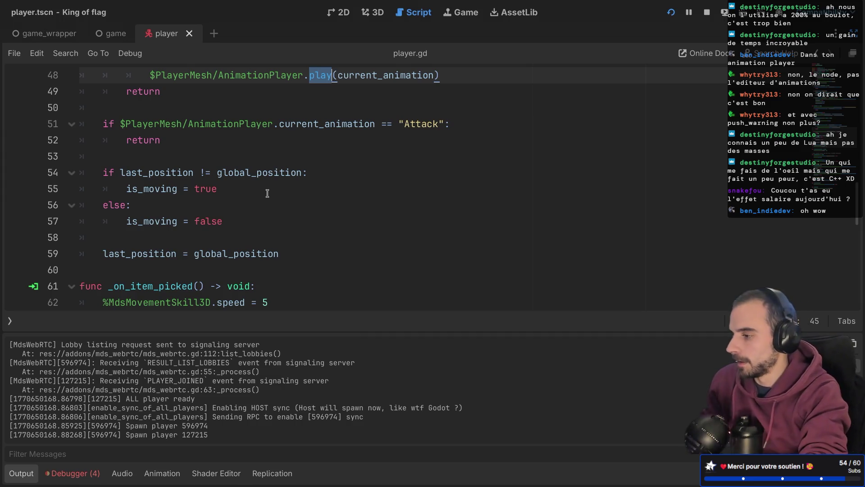
pyautogui.scroll(-1, 266, 192)
pyautogui.scroll(4, 266, 194)
pyautogui.scroll(1, 267, 195)
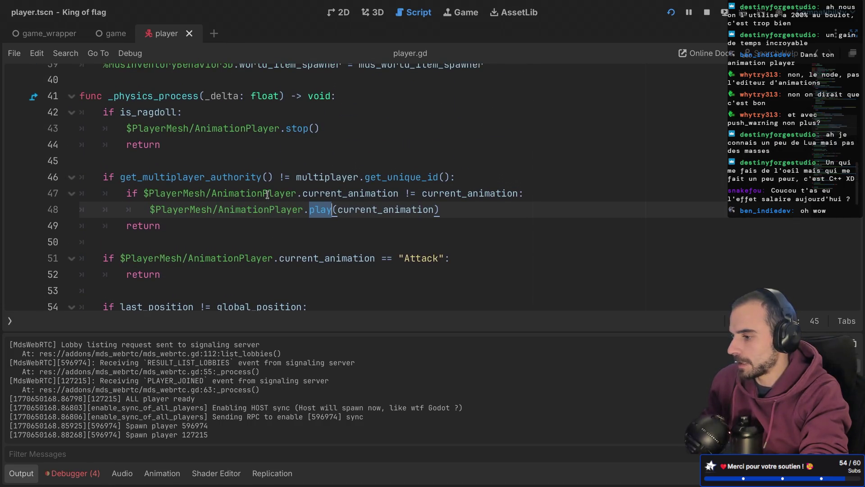
pyautogui.scroll(-1, 267, 195)
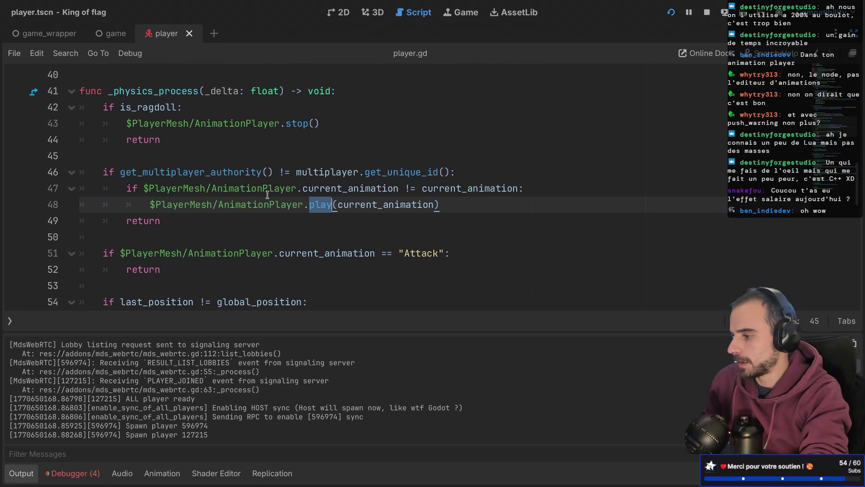
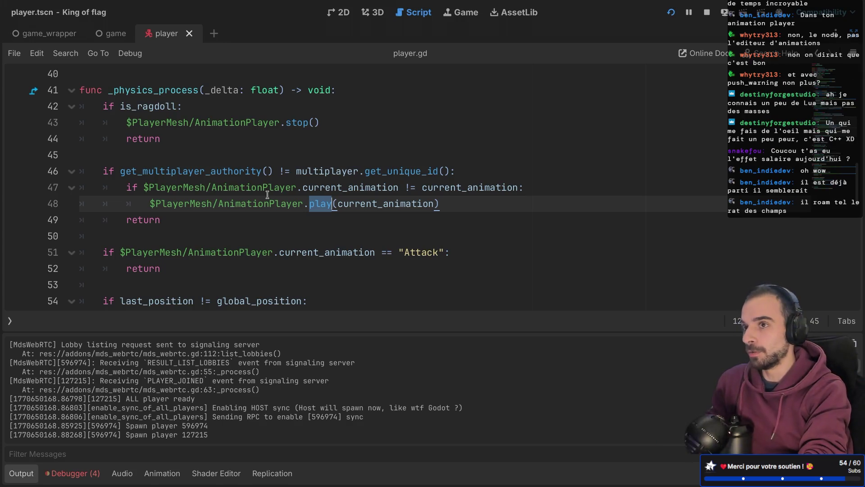
# - Inspect current_animation on lines 47–48 and the play() documentation tooltip
pyautogui.click(274, 203)
pyautogui.doubleClick(345, 204)
pyautogui.doubleClick(372, 187)
pyautogui.doubleClick(357, 203)
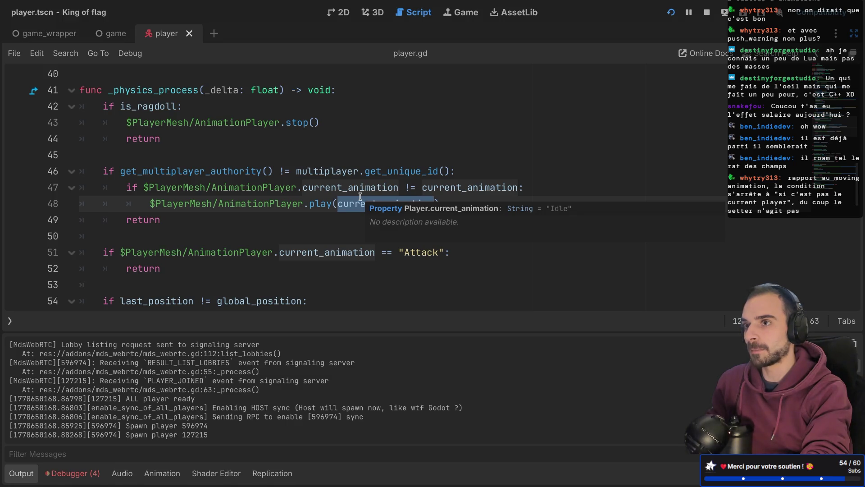
pyautogui.click(310, 204)
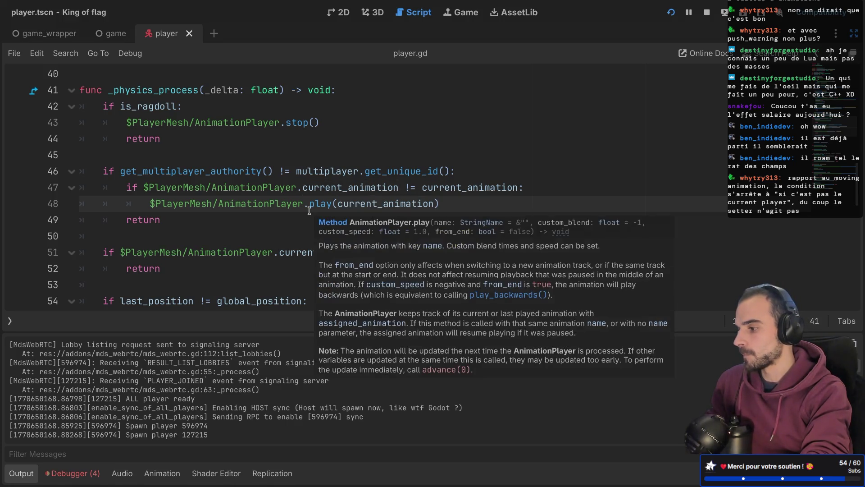
pyautogui.click(255, 229)
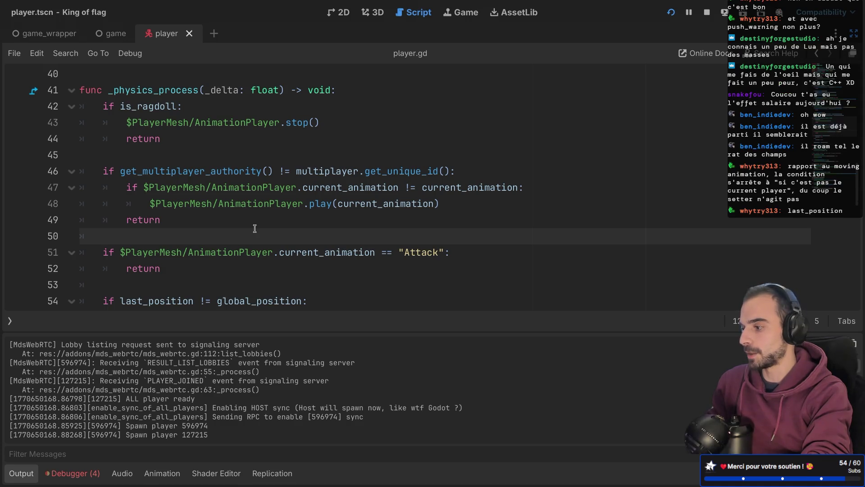
# - Leave distraction-free mode and show the running game's remote scene tree
pyautogui.scroll(-3, 255, 228)
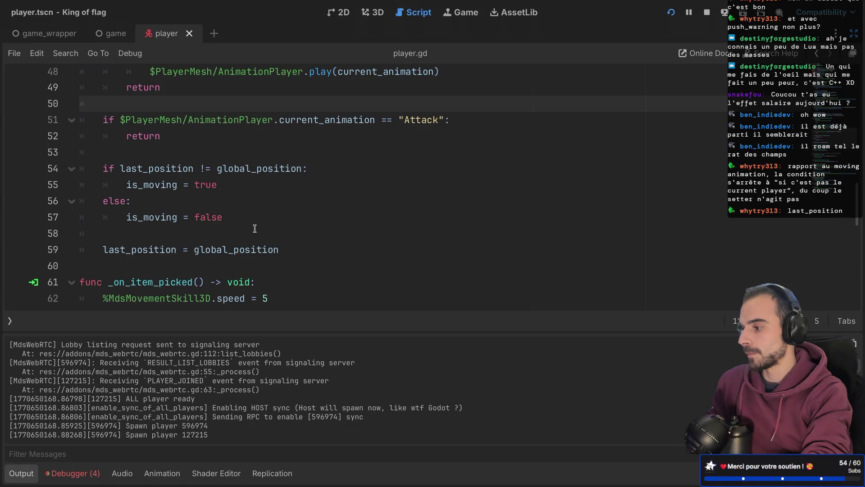
pyautogui.scroll(2, 255, 229)
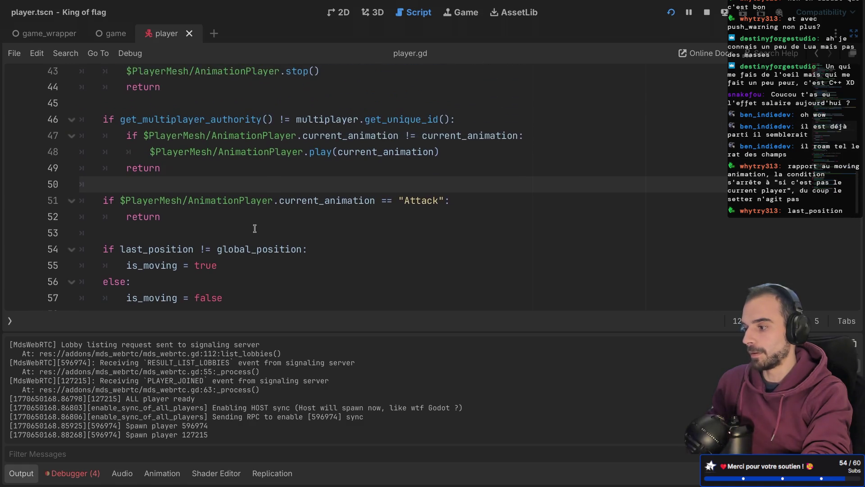
pyautogui.moveTo(282, 152); pyautogui.dragTo(382, 153)
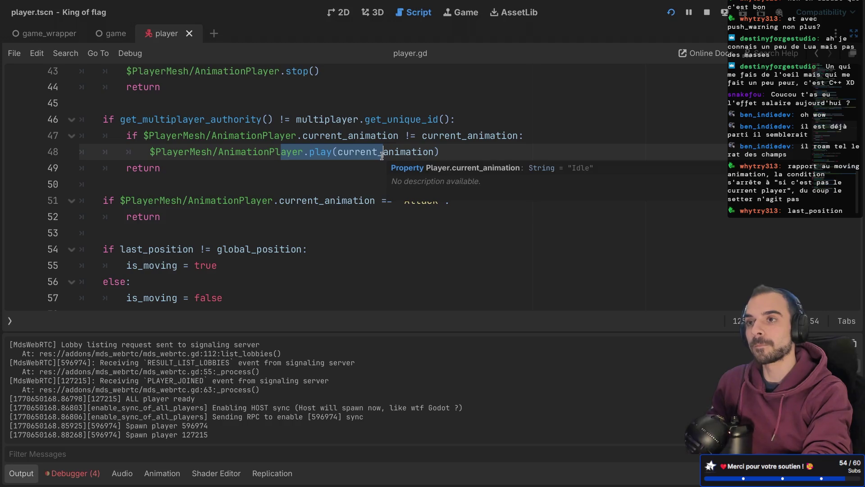
pyautogui.click(356, 180)
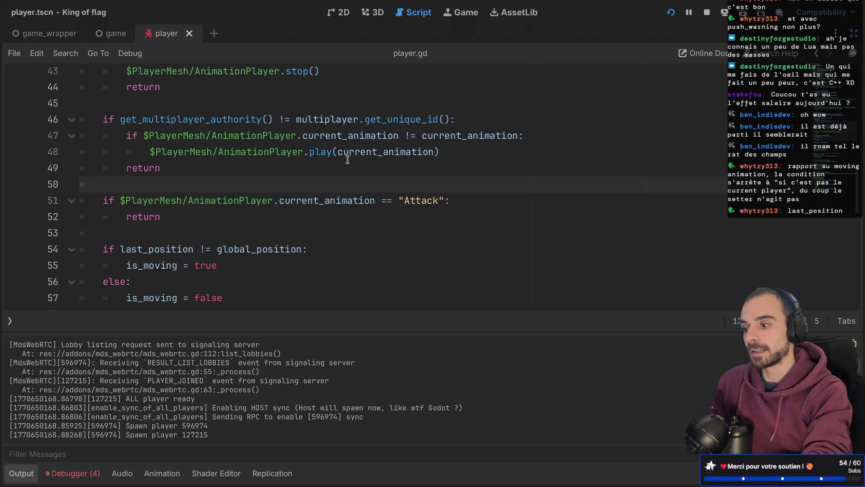
pyautogui.hotkey('ctrl', 'shift', 'F11')
pyautogui.click(50, 73)
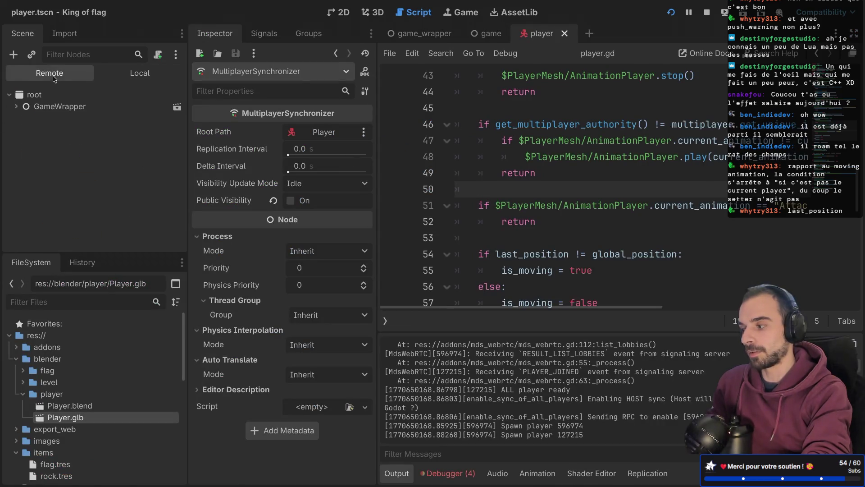
# - Expand GameWrapper > Game > Players in the remote tree and select Player2
pyautogui.click(17, 107)
pyautogui.click(23, 130)
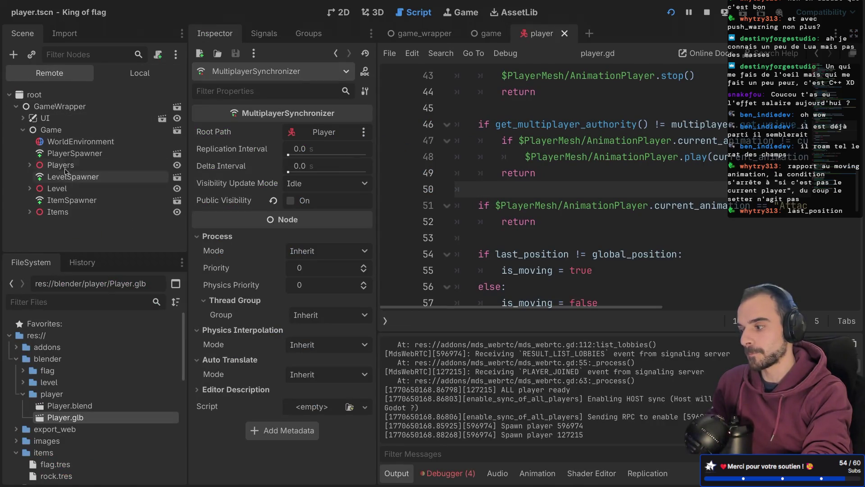
pyautogui.click(30, 165)
pyautogui.click(72, 190)
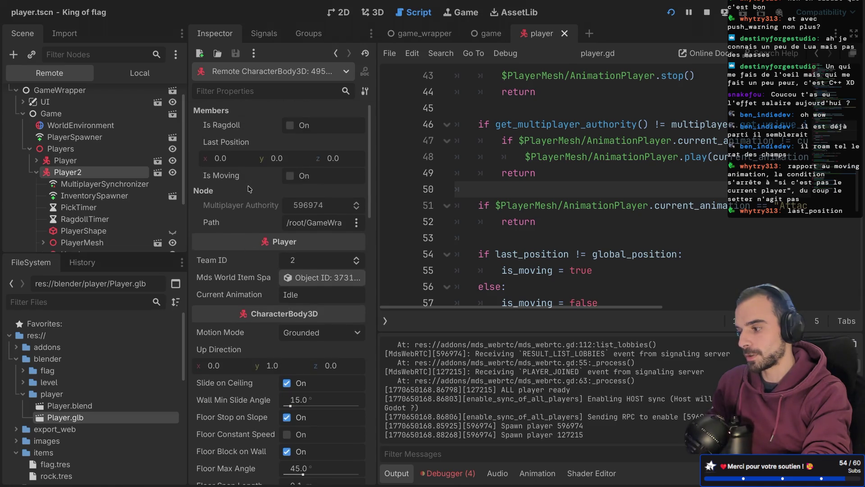
# - Confirm Player2's Current Animation is Idle, then hide the docks for full-width script editing
pyautogui.scroll(-1, 250, 189)
pyautogui.scroll(5, 581, 145)
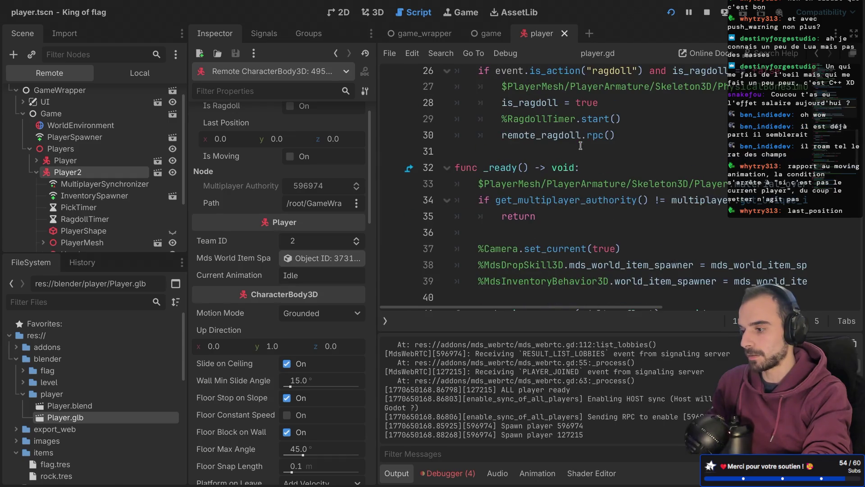
pyautogui.scroll(8, 580, 145)
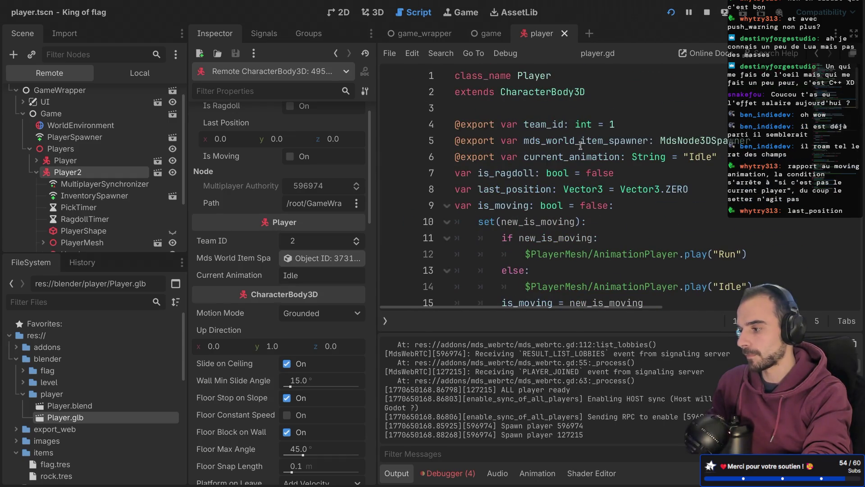
pyautogui.scroll(1, 219, 178)
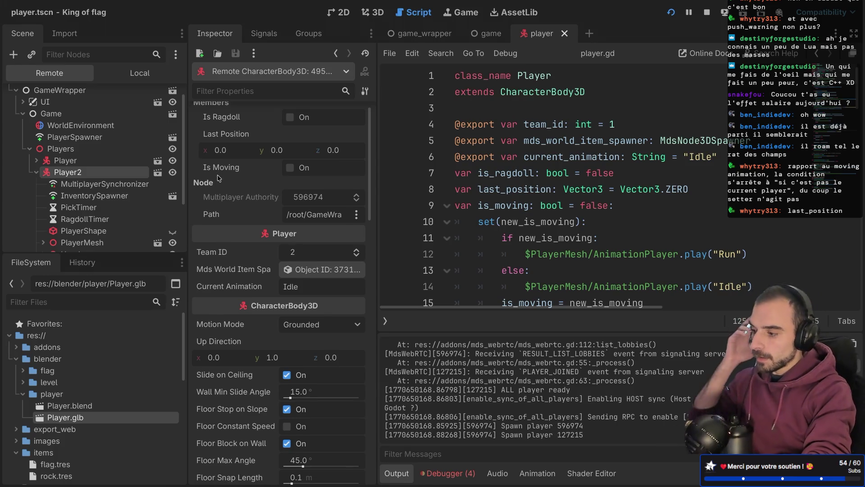
pyautogui.doubleClick(306, 288)
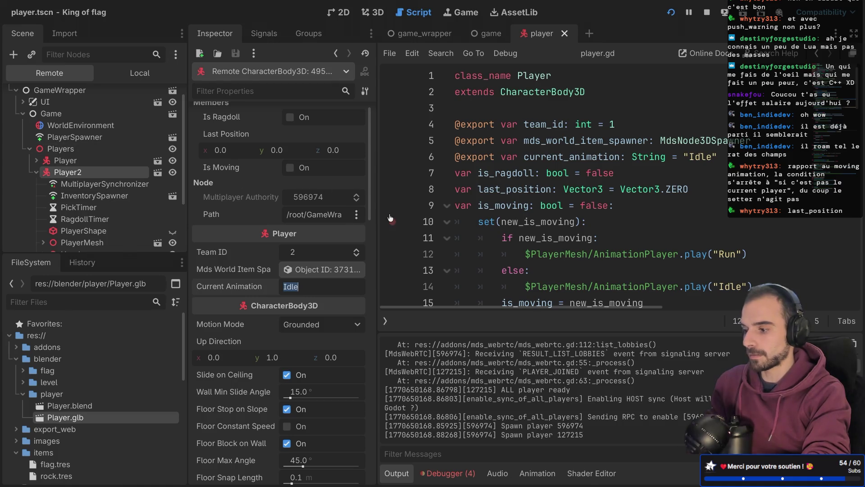
pyautogui.hotkey('ctrl', 'shift', 'F11')
pyautogui.scroll(-8, 338, 198)
pyautogui.scroll(-6, 338, 199)
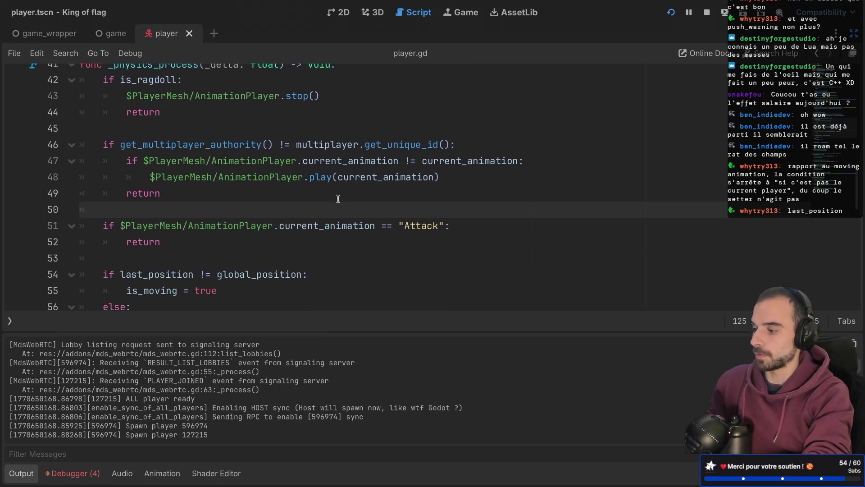
# - Examine the multiplayer authority check on line 46 and current_animation on line 47
pyautogui.scroll(-1, 338, 199)
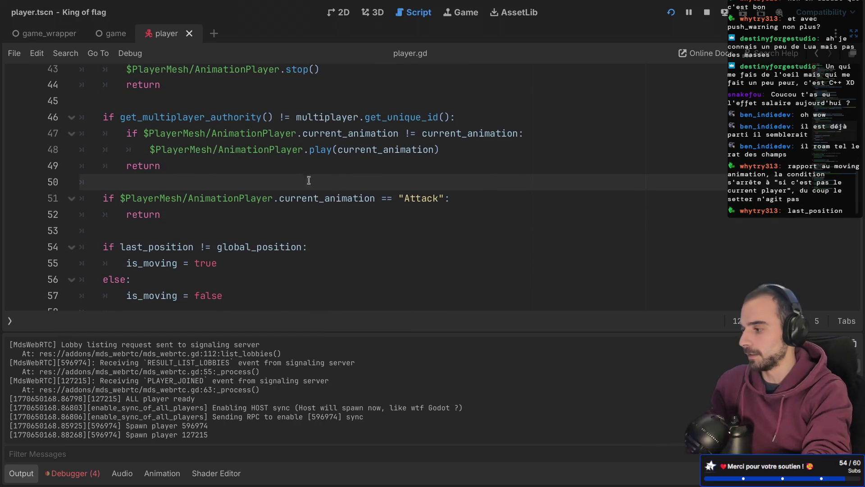
pyautogui.moveTo(103, 117)
pyautogui.mouseDown()
pyautogui.moveTo(493, 132)
pyautogui.moveTo(491, 118)
pyautogui.mouseUp()
pyautogui.click(320, 150)
pyautogui.doubleClick(122, 118)
pyautogui.moveTo(310, 118); pyautogui.dragTo(455, 119)
pyautogui.click(339, 167)
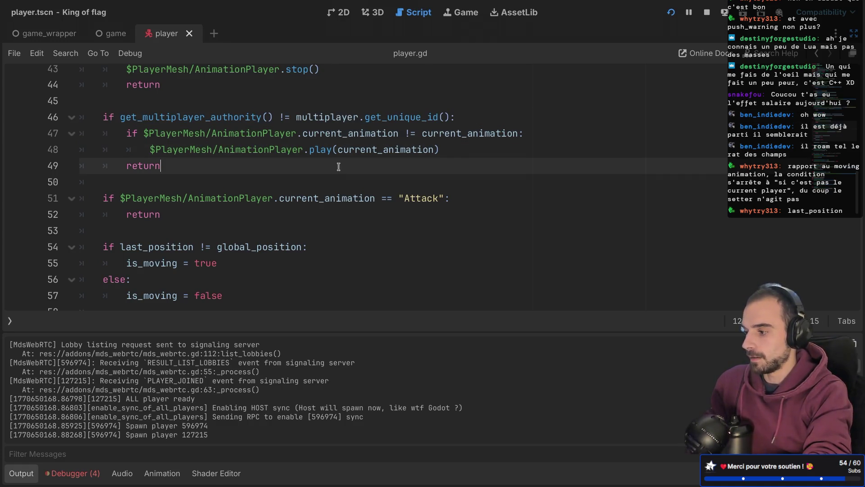
pyautogui.doubleClick(474, 134)
# - Compare the current_animation declaration on line 6 with its uses on lines 47–48
pyautogui.scroll(1, 382, 136)
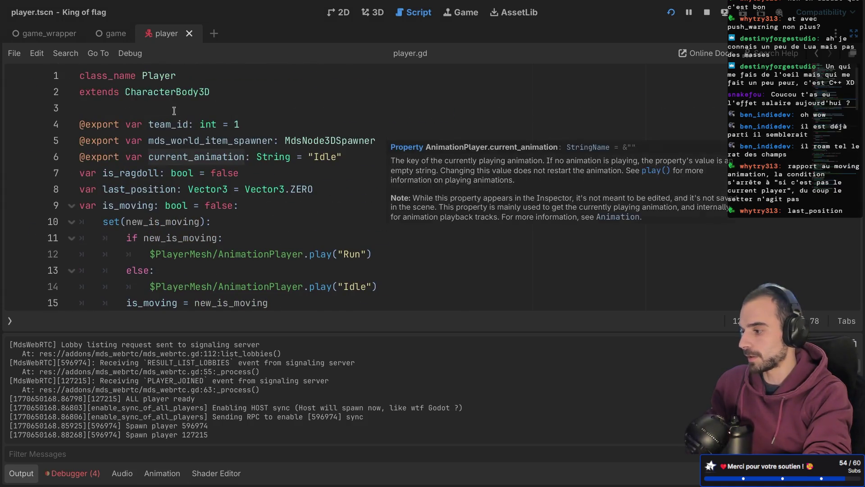
pyautogui.doubleClick(169, 153)
pyautogui.scroll(-6, 300, 176)
pyautogui.scroll(-7, 300, 176)
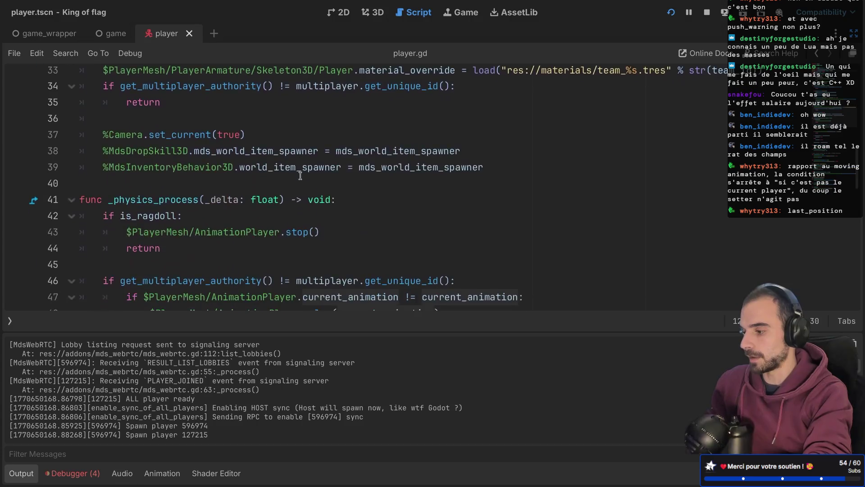
pyautogui.click(297, 167)
pyautogui.moveTo(312, 168); pyautogui.dragTo(478, 167)
pyautogui.click(340, 194)
pyautogui.moveTo(336, 187)
pyautogui.mouseDown()
pyautogui.moveTo(455, 187)
pyautogui.moveTo(432, 185)
pyautogui.mouseUp()
pyautogui.click(413, 194)
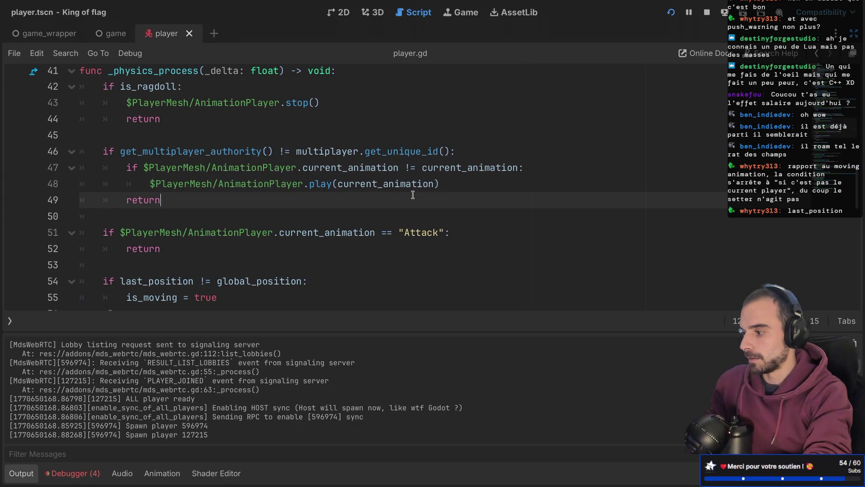
# - Jump from current_animation on line 47 to its declaration, then show the docks again
pyautogui.scroll(-1, 323, 201)
pyautogui.scroll(15, 157, 266)
pyautogui.scroll(-2, 154, 249)
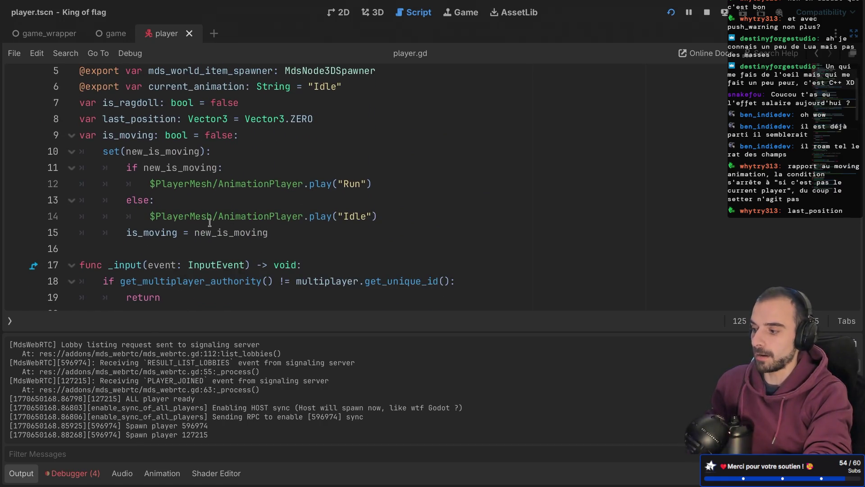
pyautogui.scroll(-13, 209, 223)
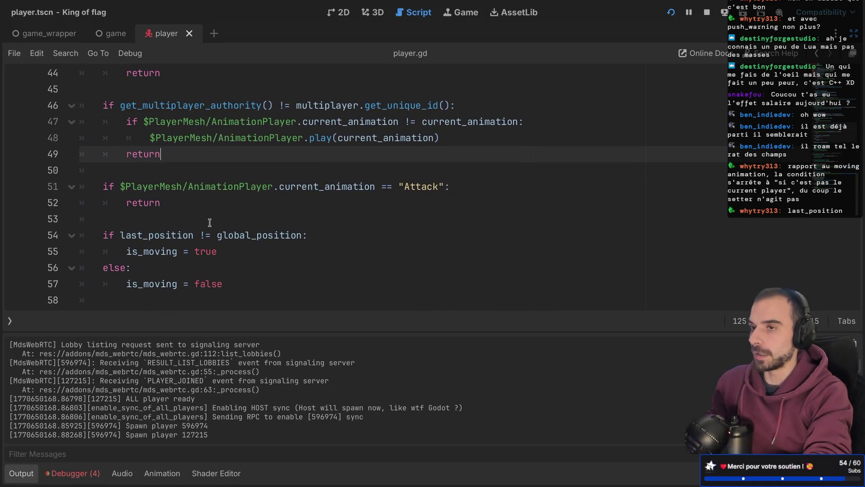
pyautogui.scroll(-1, 209, 223)
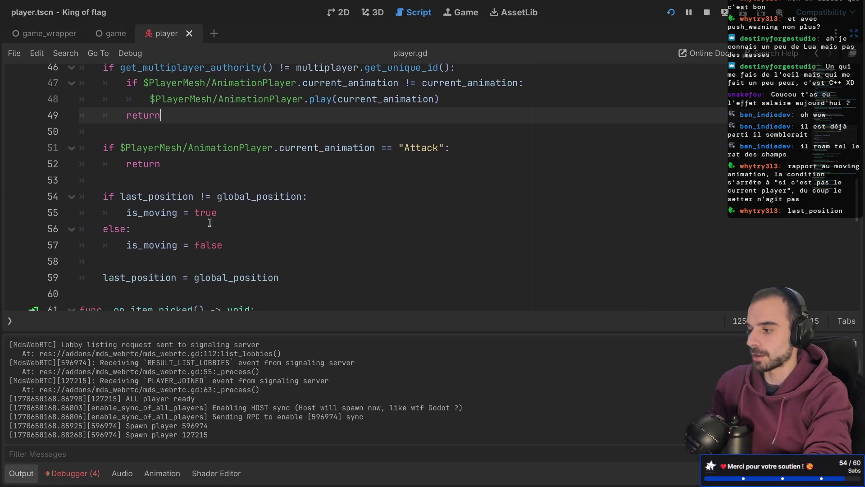
pyautogui.scroll(2, 210, 223)
pyautogui.scroll(1, 210, 223)
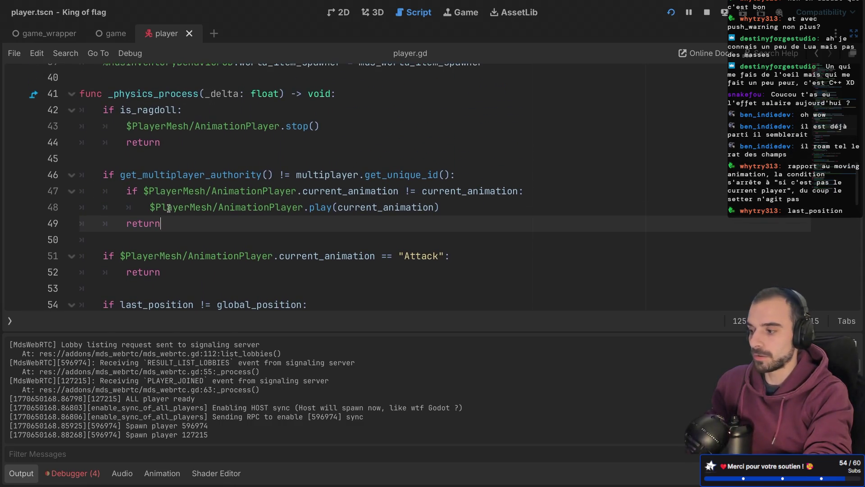
pyautogui.doubleClick(332, 192)
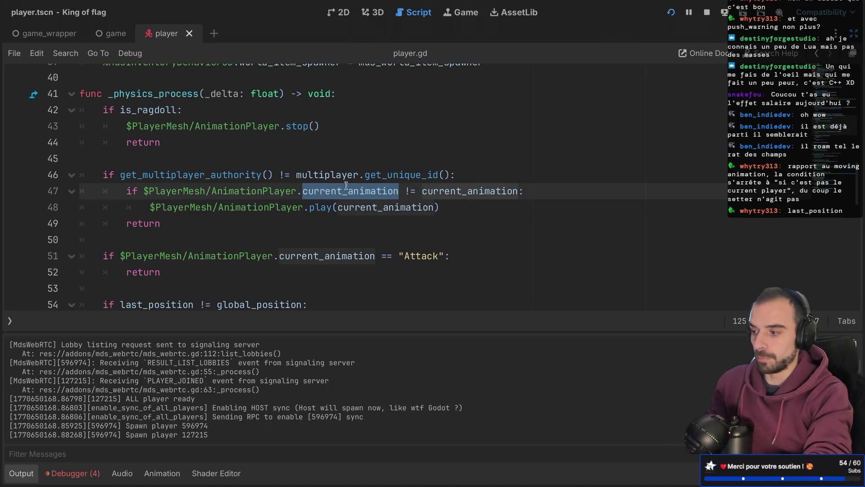
pyautogui.keyDown('ctrl'); pyautogui.click(458, 191); pyautogui.keyUp('ctrl')
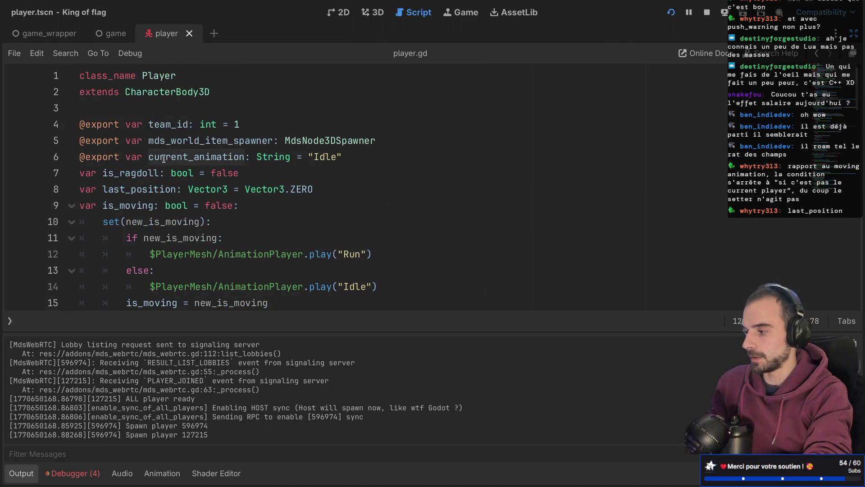
pyautogui.hotkey('ctrl', 'shift', 'F11')
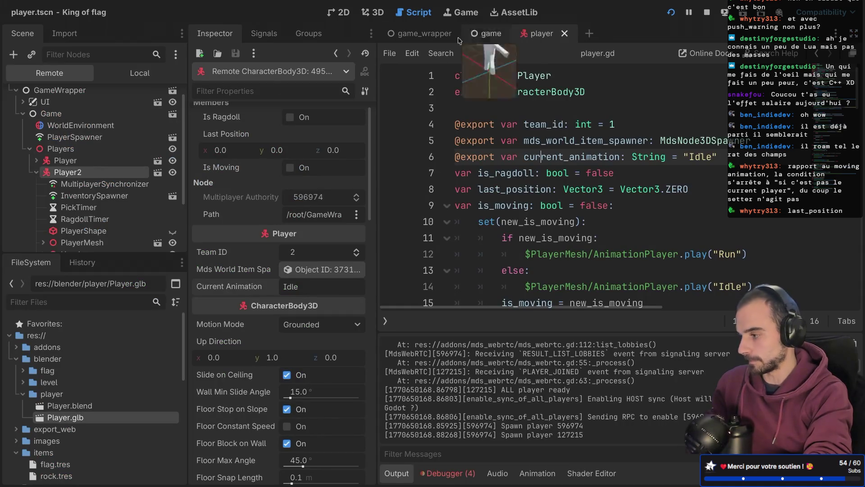
pyautogui.click(128, 77)
pyautogui.click(91, 107)
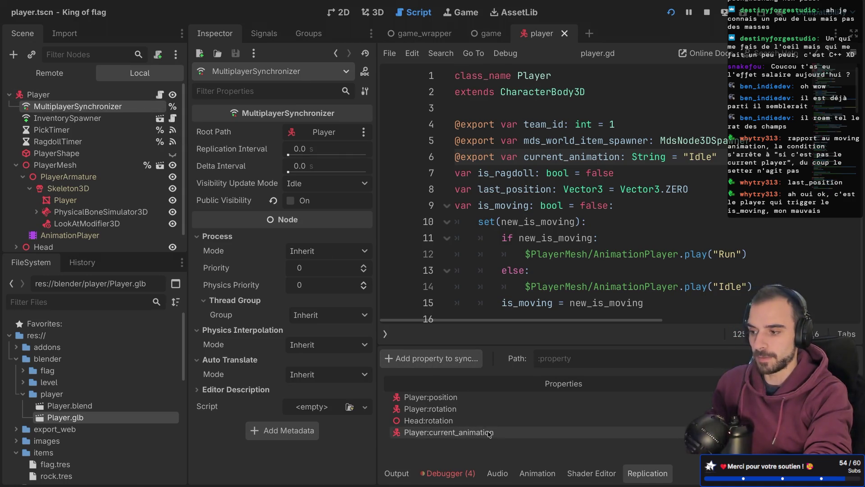
pyautogui.hotkey('ctrl', 'shift', 'F11')
pyautogui.scroll(-9, 346, 240)
pyautogui.scroll(-8, 346, 240)
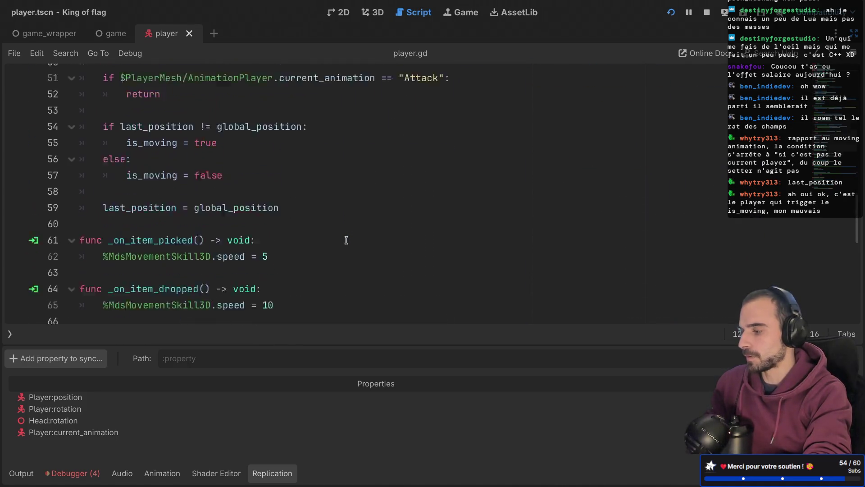
pyautogui.scroll(15, 346, 240)
pyautogui.scroll(-5, 346, 240)
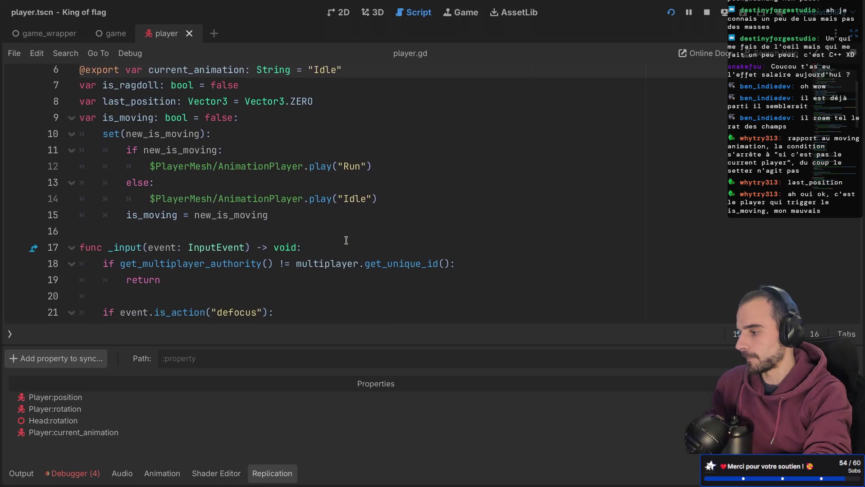
pyautogui.scroll(-2, 346, 240)
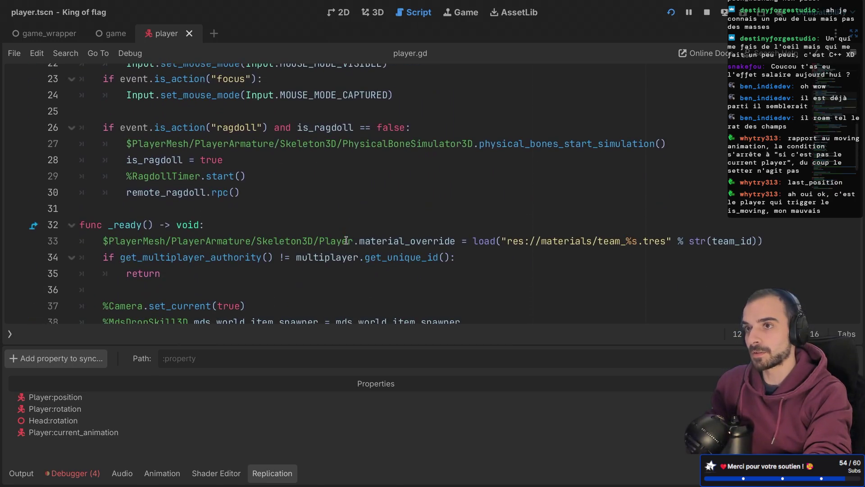
pyautogui.scroll(-9, 346, 241)
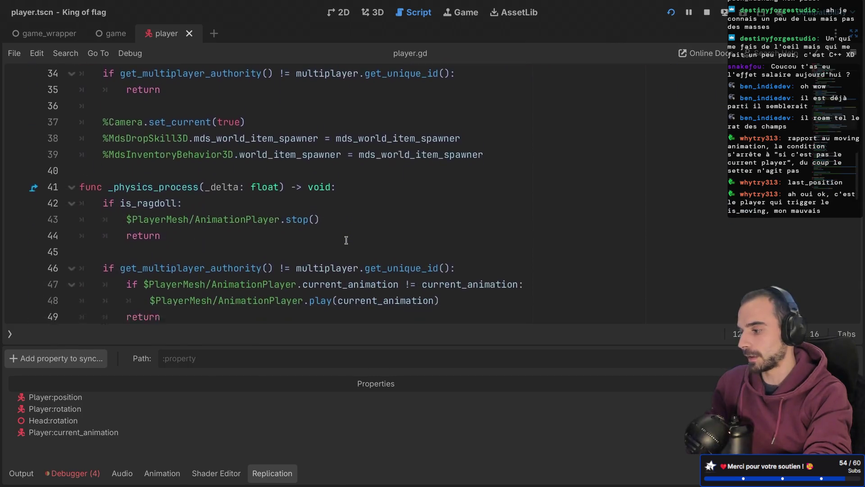
pyautogui.scroll(-3, 346, 240)
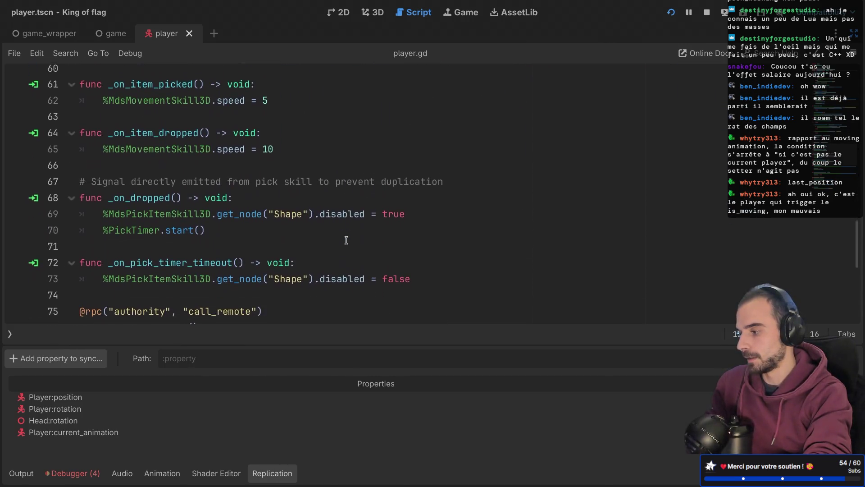
pyautogui.scroll(6, 346, 240)
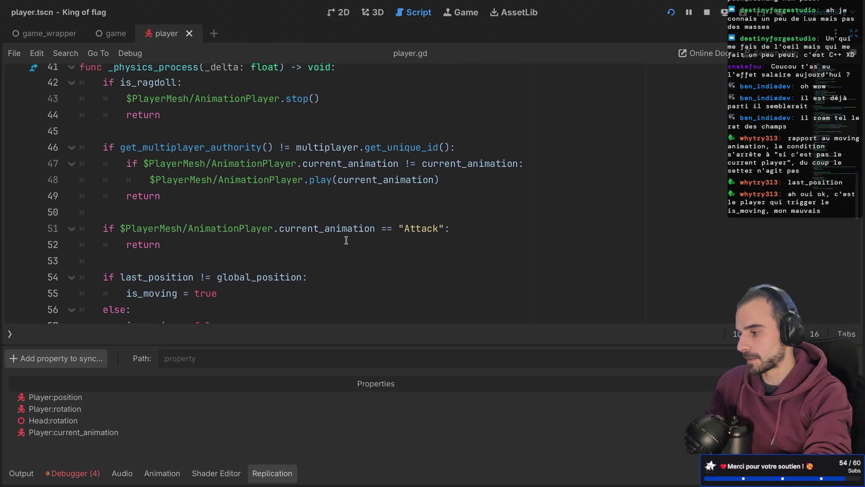
pyautogui.scroll(13, 346, 240)
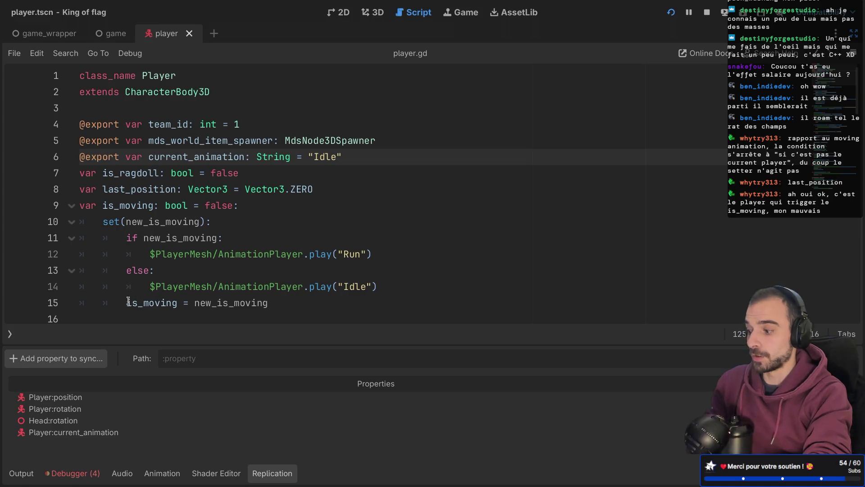
pyautogui.moveTo(127, 302); pyautogui.dragTo(285, 301)
pyautogui.scroll(-2, 286, 301)
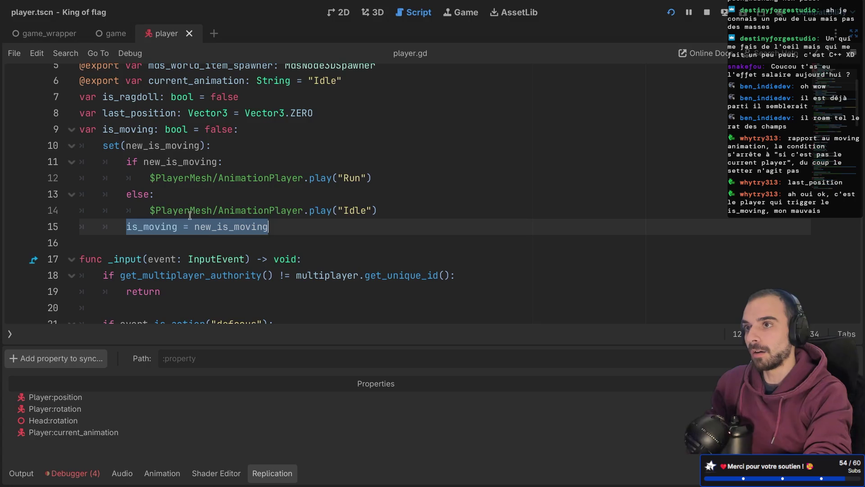
pyautogui.scroll(-20, 186, 216)
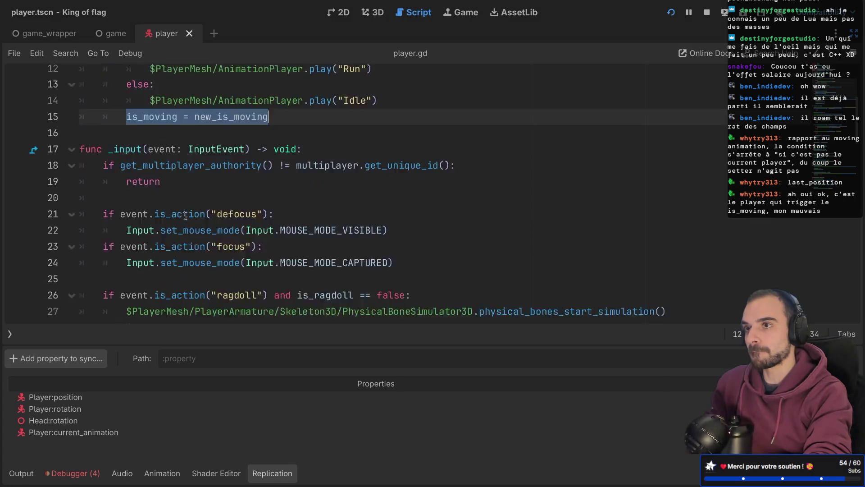
pyautogui.scroll(-4, 185, 216)
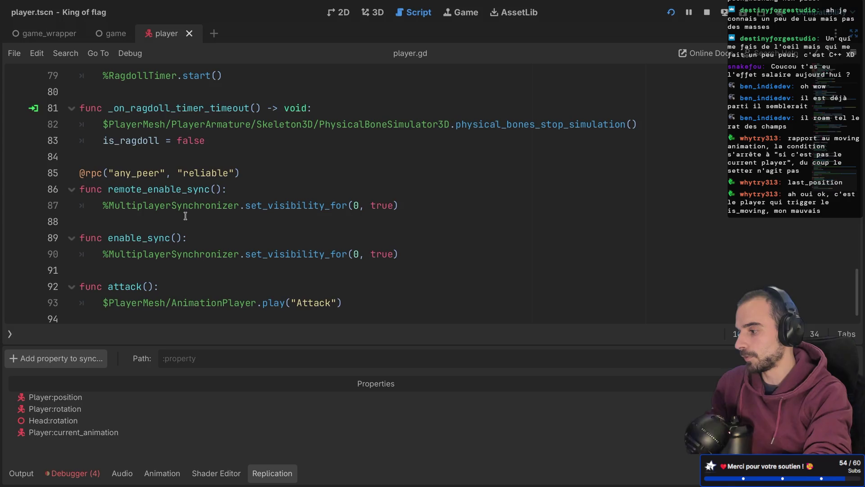
pyautogui.scroll(7, 185, 216)
pyautogui.scroll(4, 185, 216)
pyautogui.doubleClick(149, 197)
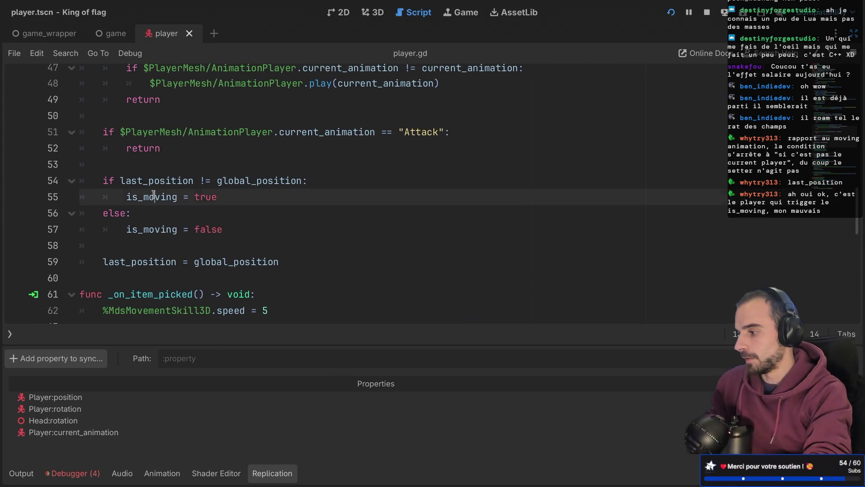
pyautogui.click(152, 223)
pyautogui.doubleClick(149, 229)
pyautogui.doubleClick(153, 197)
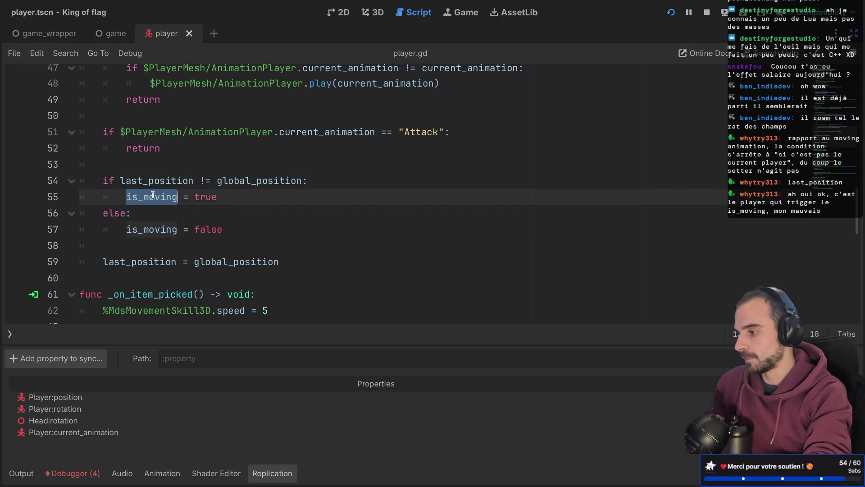
pyautogui.scroll(1, 154, 195)
pyautogui.scroll(1, 153, 195)
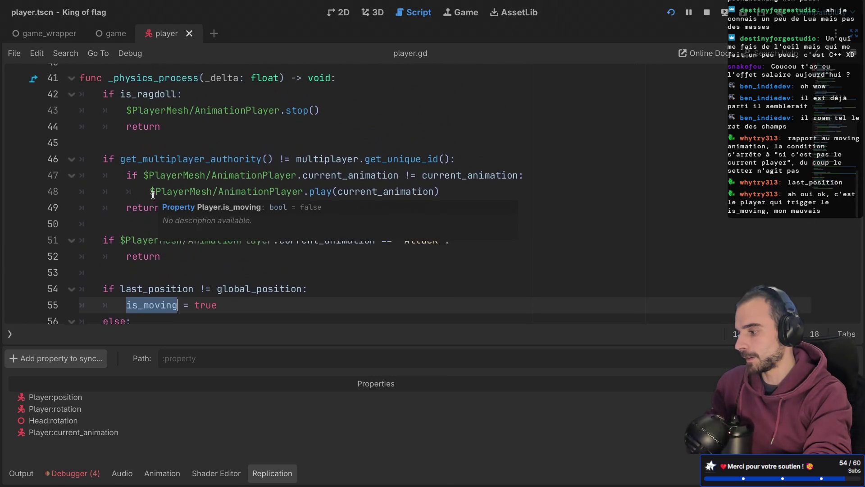
pyautogui.scroll(10, 153, 195)
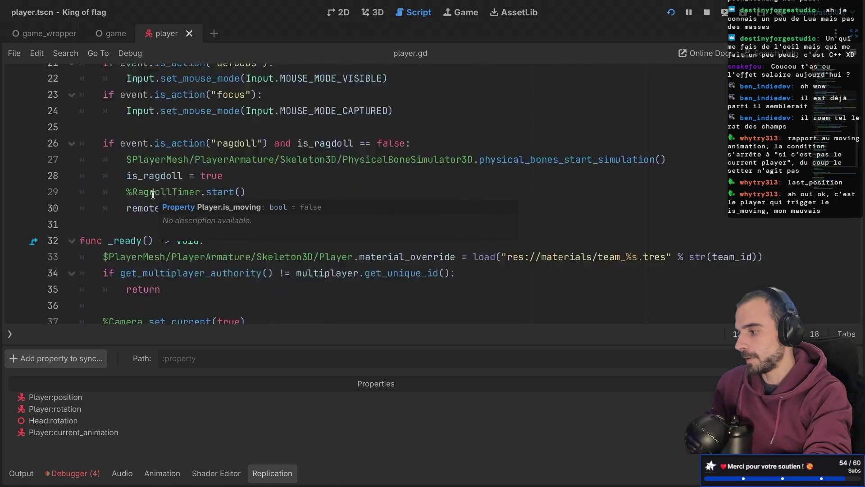
# - Add current_animation = "Run" after the Run play call in the is_moving setter
pyautogui.click(243, 282)
pyautogui.scroll(-1, 296, 267)
pyautogui.scroll(-2, 295, 268)
pyautogui.click(381, 166)
pyautogui.press('Return')
pyautogui.write('cur')
pyautogui.press('Return')
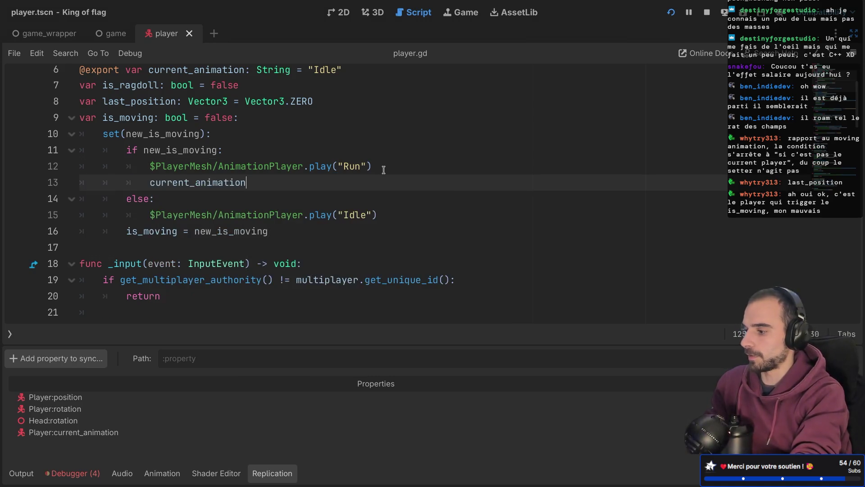
pyautogui.write('"RU')
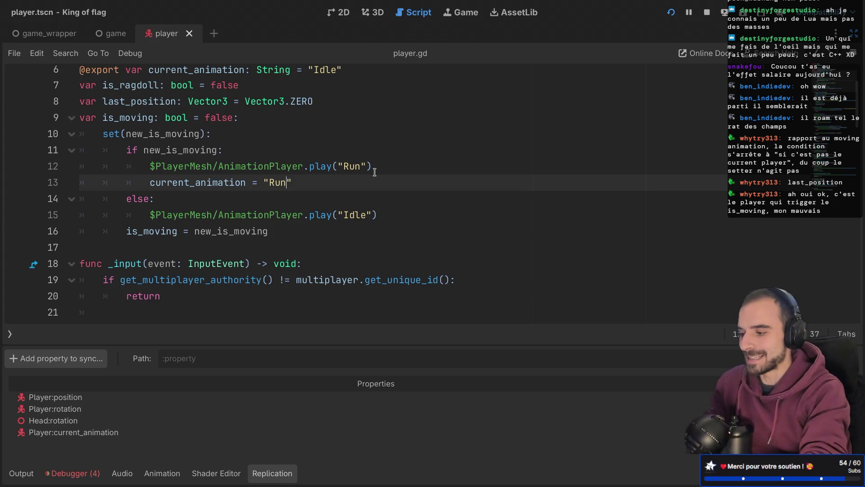
pyautogui.moveTo(370, 180); pyautogui.dragTo(397, 171)
pyautogui.hotkey('ctrl', 'c')
# - Add current_animation = "Idle" after the Idle play call in the setter
pyautogui.click(393, 217)
pyautogui.hotkey('ctrl', 'v')
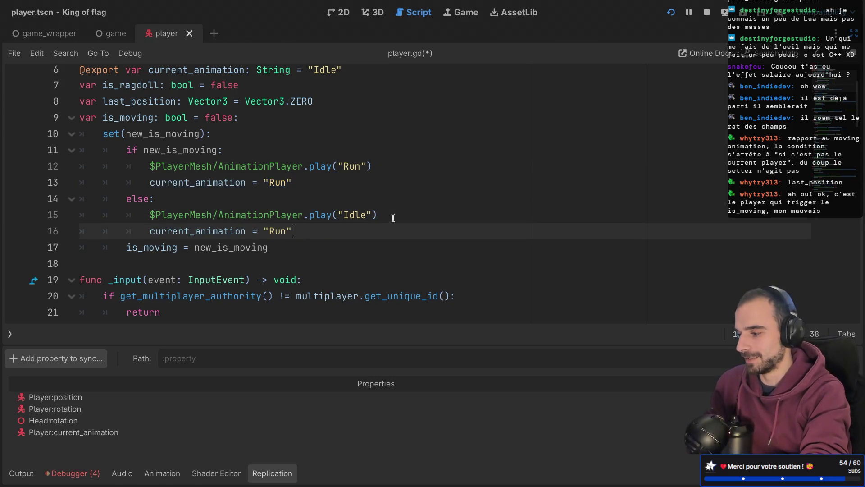
pyautogui.doubleClick(286, 230)
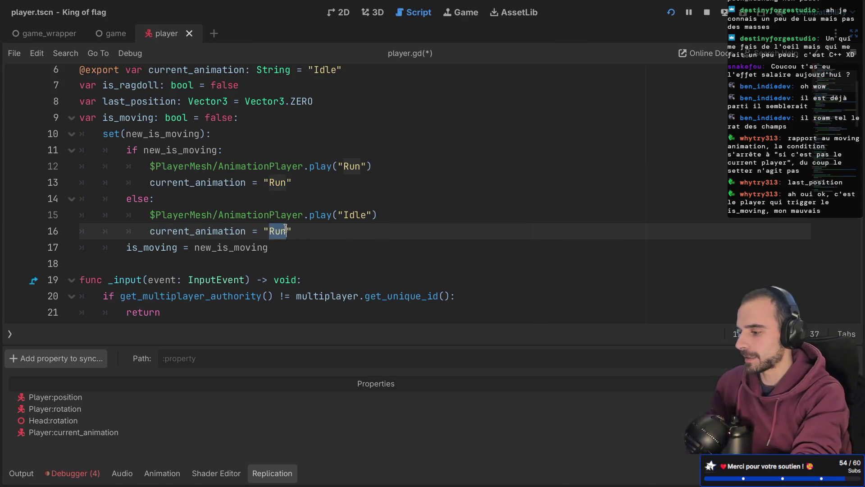
pyautogui.write('Idle')
pyautogui.moveTo(353, 232); pyautogui.dragTo(401, 216)
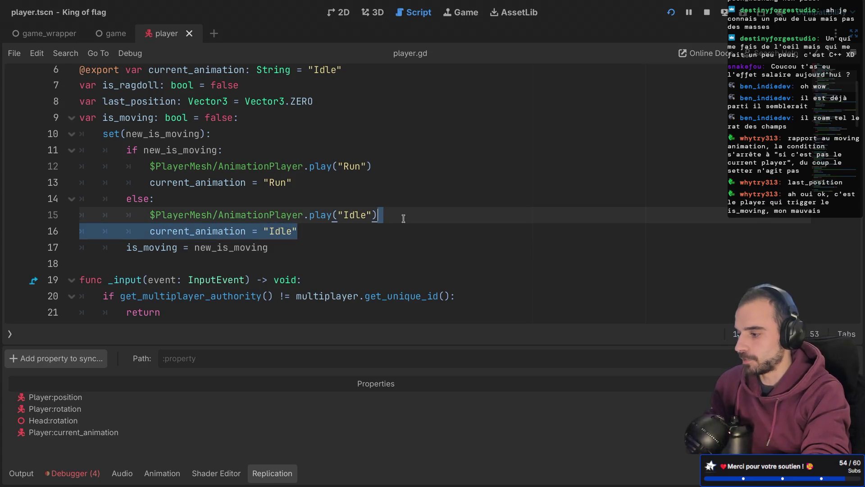
pyautogui.hotkey('ctrl', 'c')
# - Add current_animation = "Attack" to the attack() function and save player.gd
pyautogui.scroll(-20, 401, 216)
pyautogui.click(353, 309)
pyautogui.hotkey('ctrl', 'v')
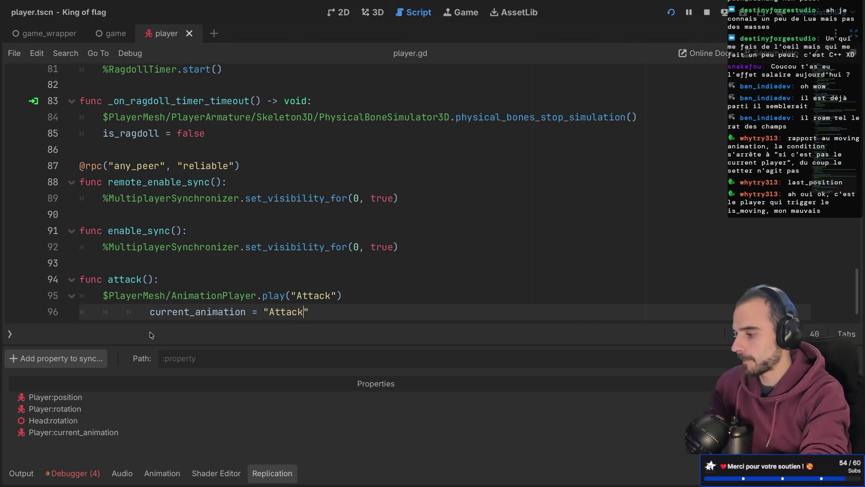
pyautogui.press('BackSpace')
pyautogui.press('BackSpace')
pyautogui.scroll(20, 241, 193)
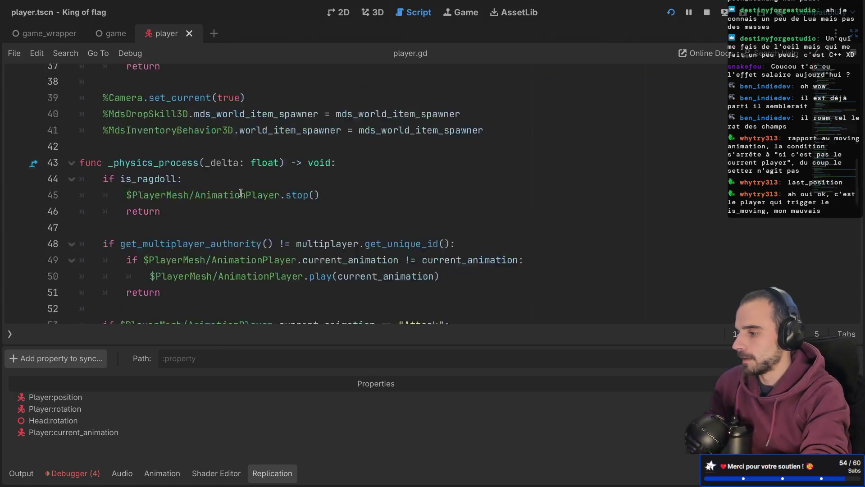
pyautogui.scroll(-3, 241, 192)
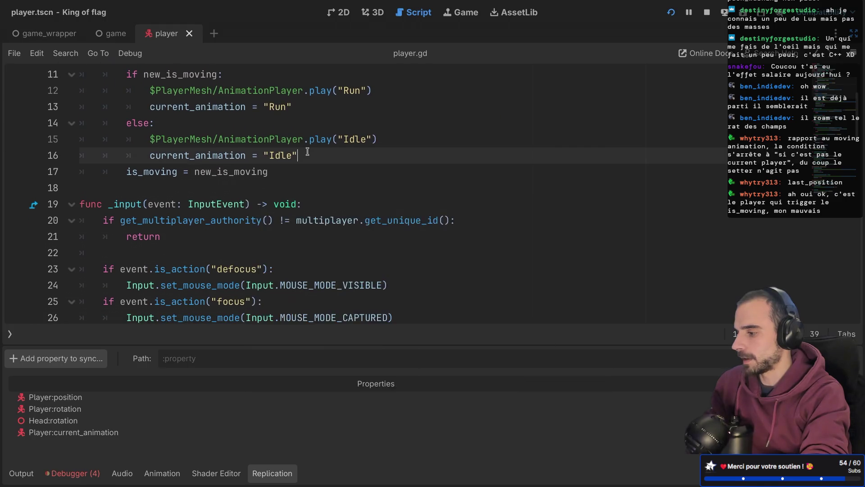
pyautogui.scroll(-4, 308, 151)
pyautogui.scroll(-8, 307, 151)
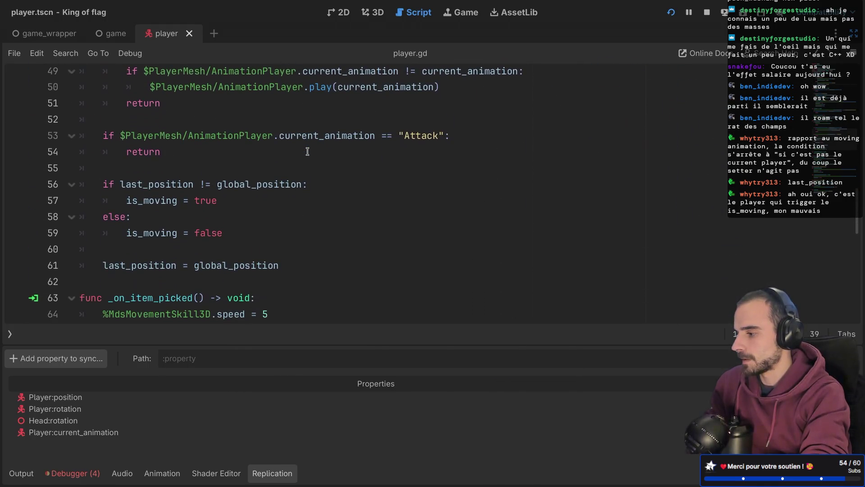
pyautogui.scroll(1, 307, 151)
pyautogui.scroll(-2, 307, 151)
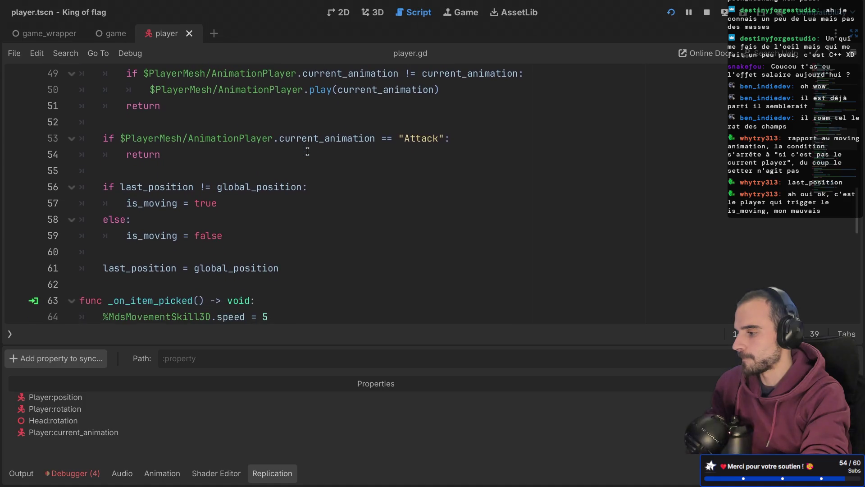
pyautogui.scroll(1, 307, 151)
pyautogui.hotkey('ctrl', 's')
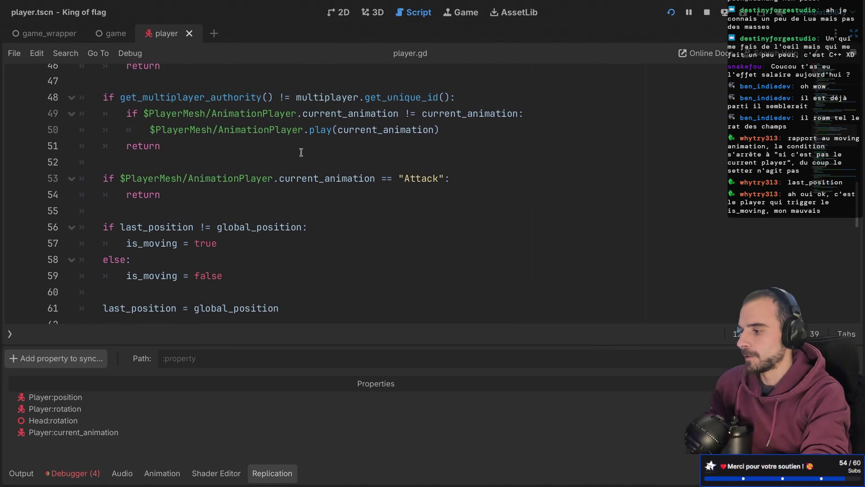
# - Review the Attack early-return check and run the game for a multiplayer test
pyautogui.click(183, 197)
pyautogui.moveTo(183, 197)
pyautogui.mouseDown()
pyautogui.moveTo(102, 180)
pyautogui.moveTo(119, 179)
pyautogui.mouseUp()
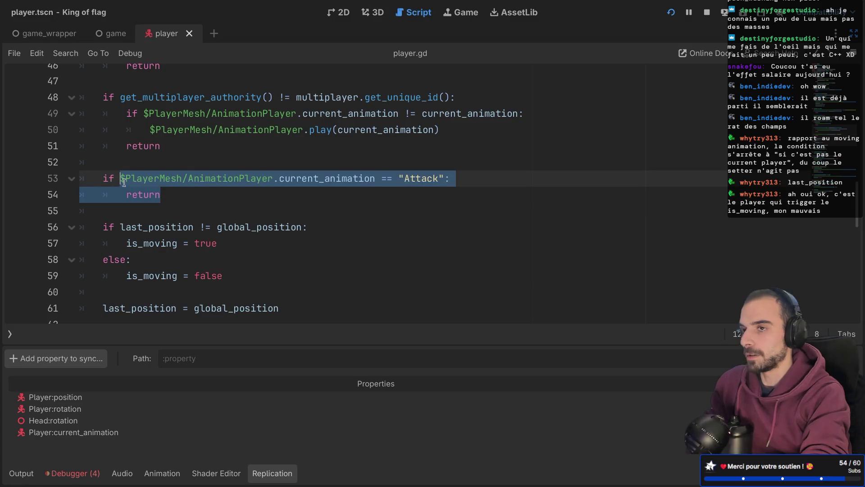
pyautogui.click(183, 197)
pyautogui.scroll(-4, 183, 197)
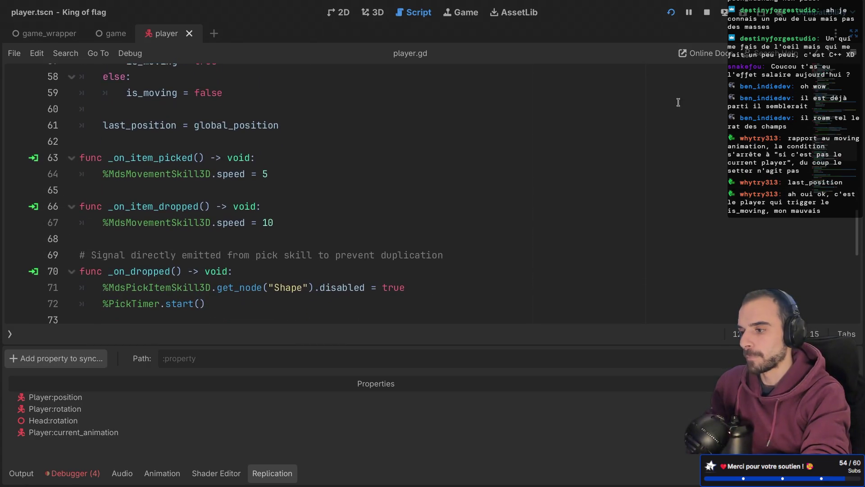
pyautogui.click(672, 13)
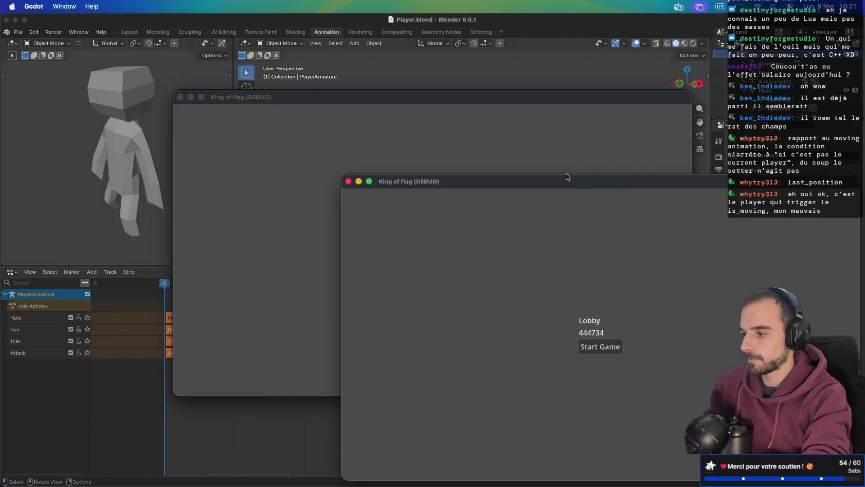
# - Join the lobby from the second game window and start the two-player match
pyautogui.click(450, 257)
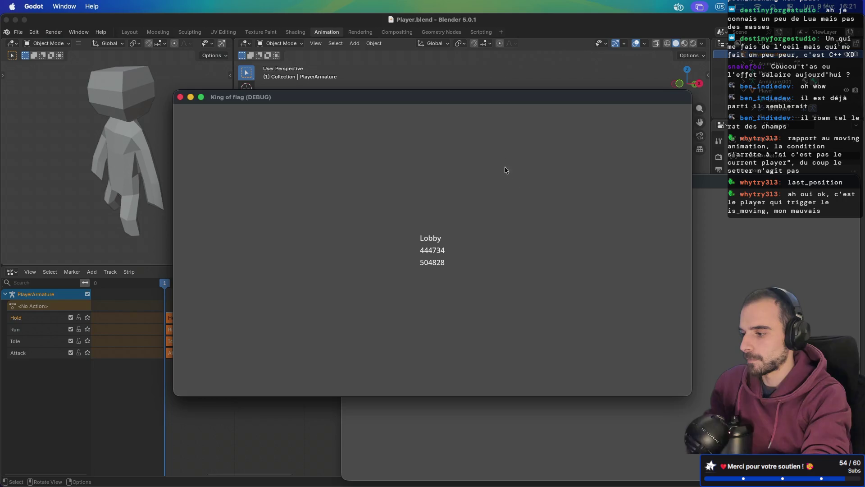
pyautogui.moveTo(529, 95)
pyautogui.mouseDown()
pyautogui.moveTo(478, 83)
pyautogui.moveTo(382, 37)
pyautogui.mouseUp()
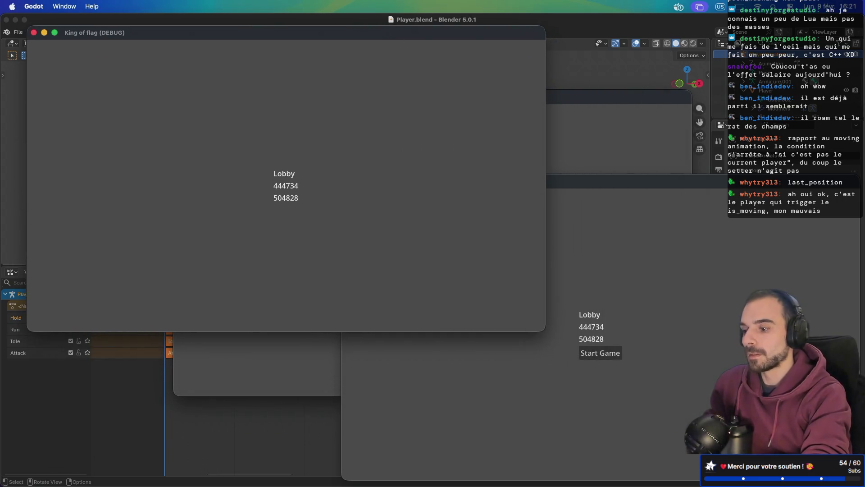
pyautogui.click(609, 350)
pyautogui.click(608, 351)
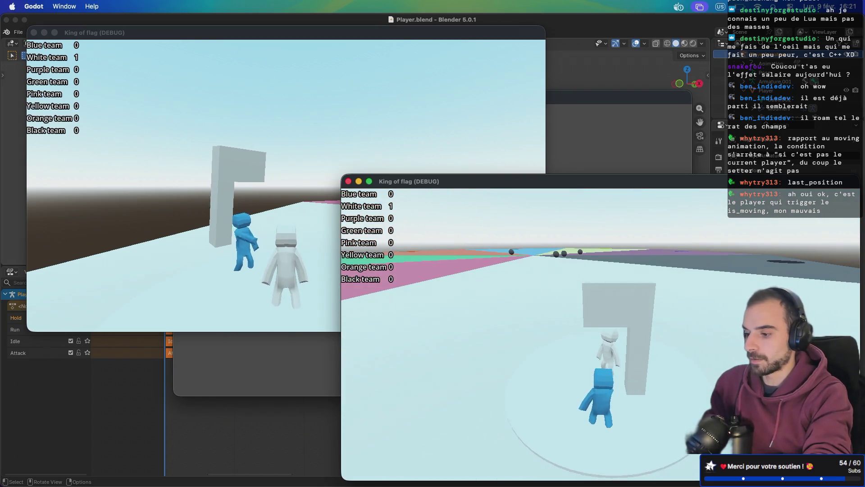
pyautogui.press('super+Tab')
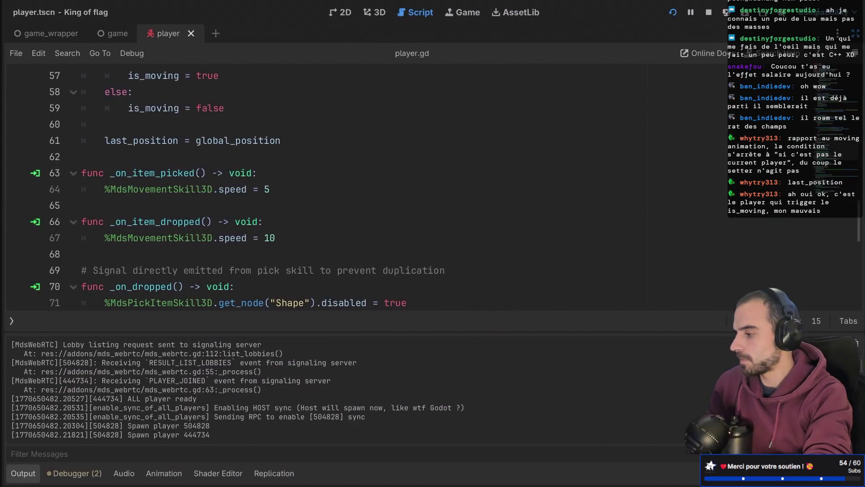
# - Check LookAtModifier3D, then expand Behaviors and select the BoneAttachment3D node
pyautogui.click(86, 223)
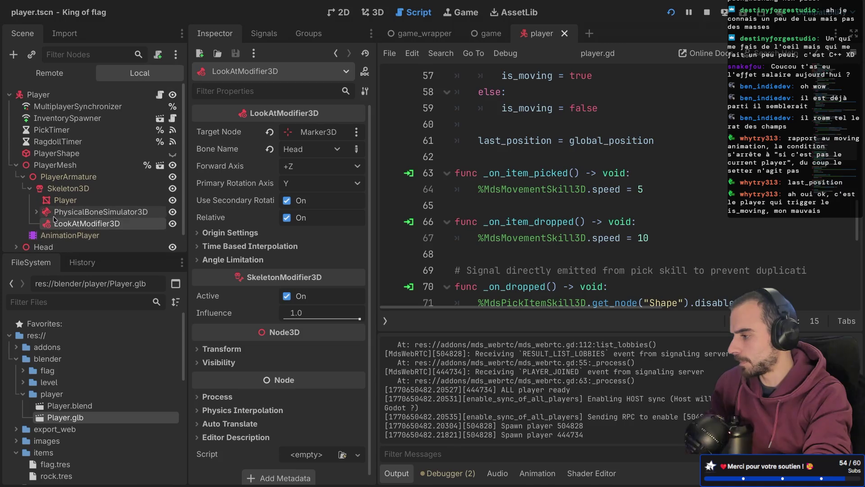
pyautogui.click(17, 166)
pyautogui.click(16, 189)
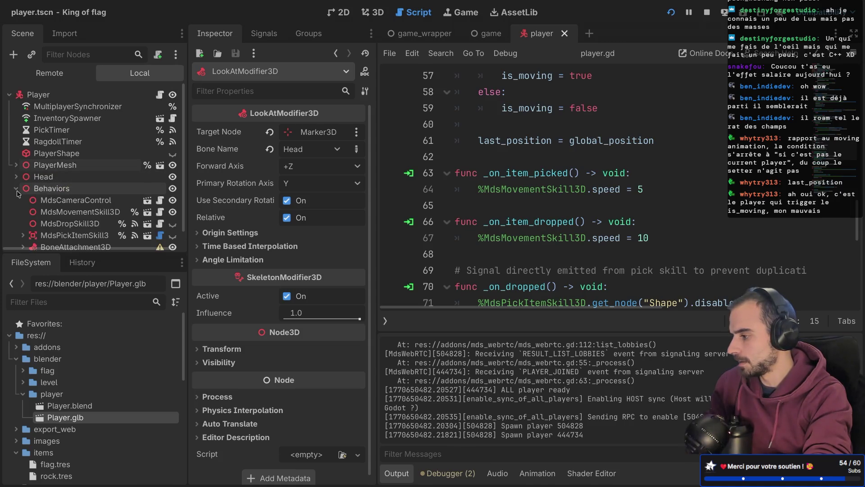
pyautogui.scroll(-1, 20, 209)
pyautogui.click(59, 233)
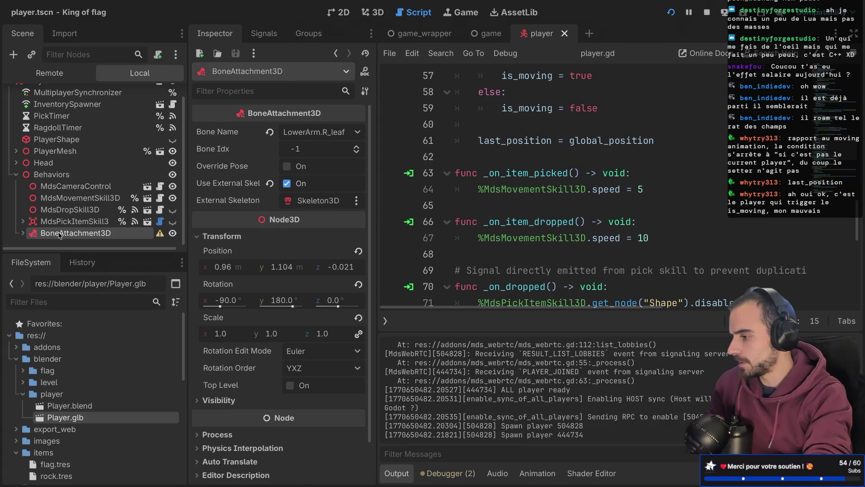
pyautogui.click(22, 237)
# - Revert BoneAttachment3D's Bone Name from LowerArm.R_leaf, check the bone list, and return to the game windows
pyautogui.scroll(-1, 54, 235)
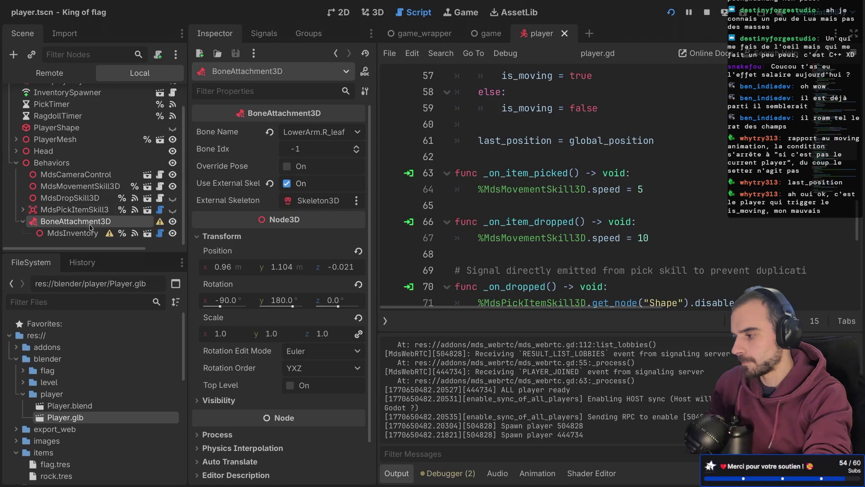
pyautogui.click(269, 132)
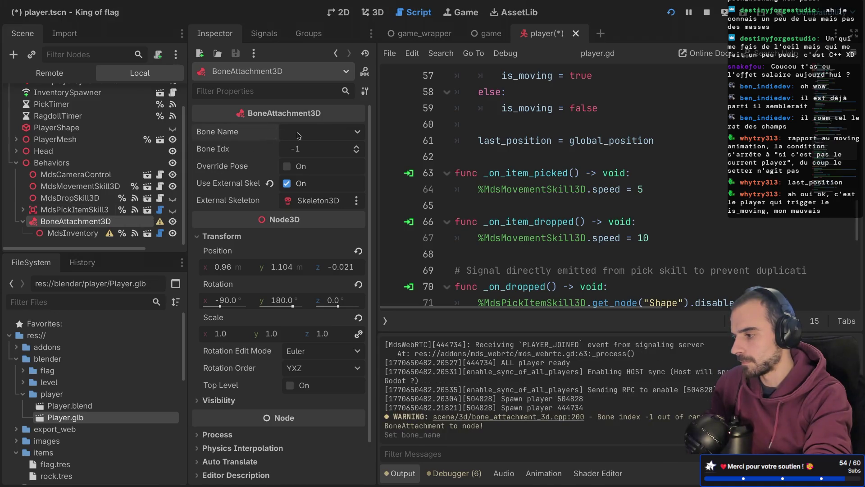
pyautogui.click(327, 137)
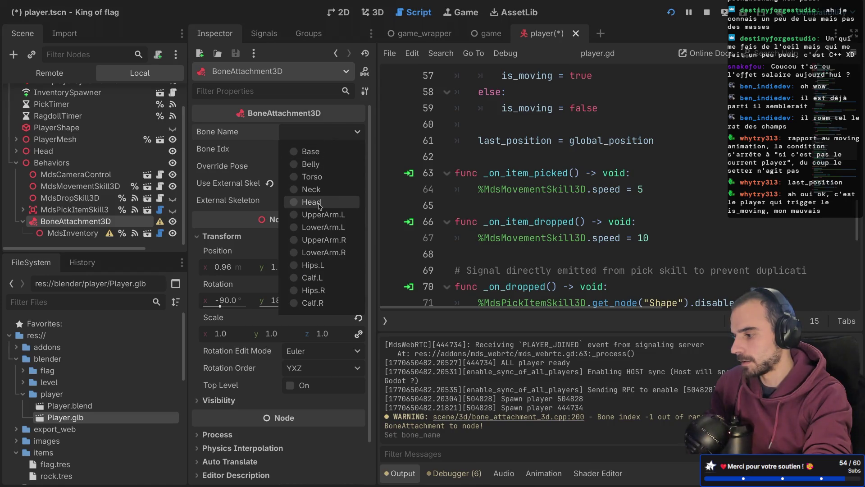
pyautogui.press('Escape')
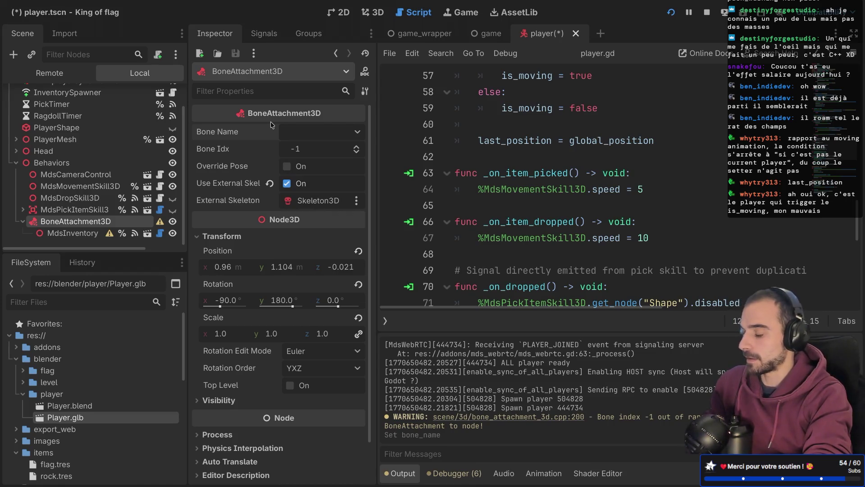
pyautogui.press('super+Tab')
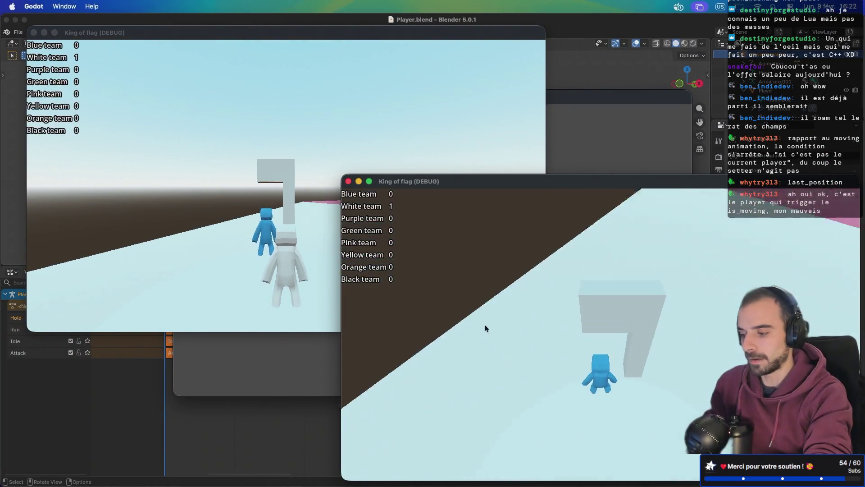
# - Export the player rig to Player.glb as glTF 2.0 after reviewing Data > Armature options
pyautogui.press('super+Tab')
pyautogui.press('super+Tab')
pyautogui.press('super+Tab')
pyautogui.press('super+Tab')
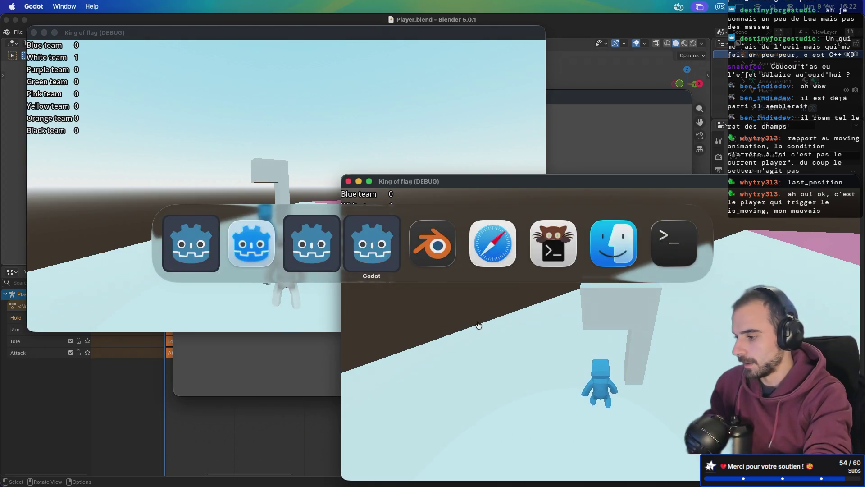
pyautogui.click(22, 35)
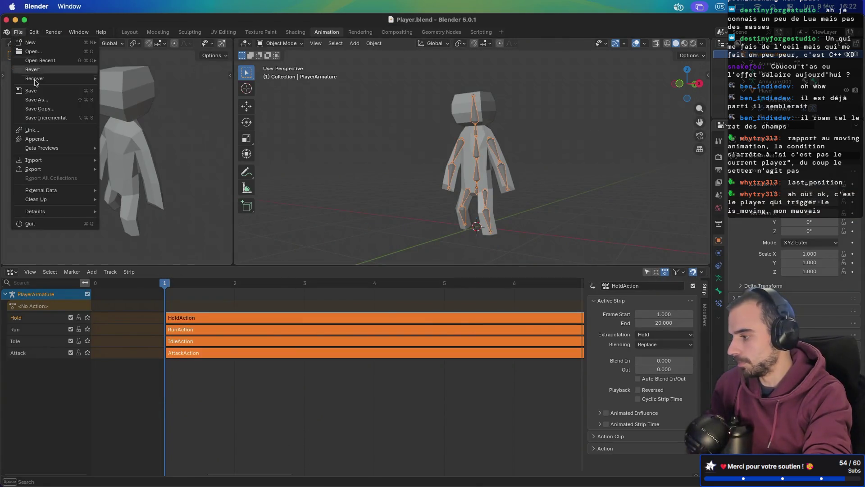
pyautogui.moveTo(52, 168)
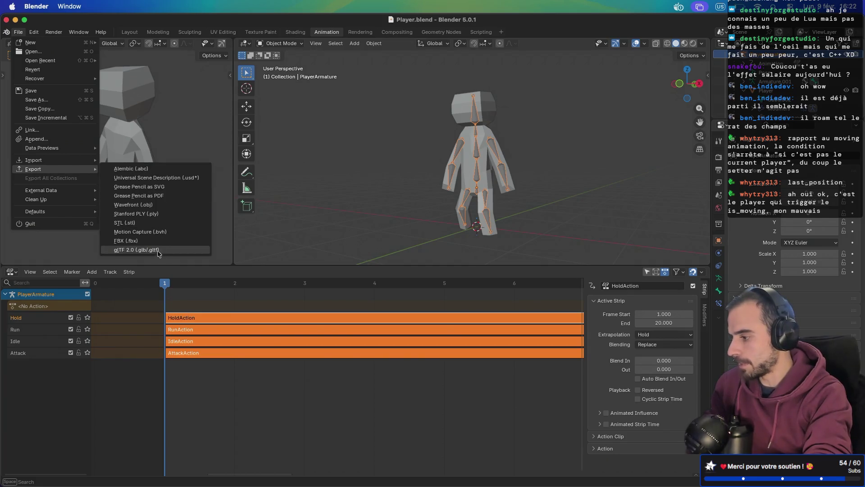
pyautogui.click(154, 250)
pyautogui.click(636, 185)
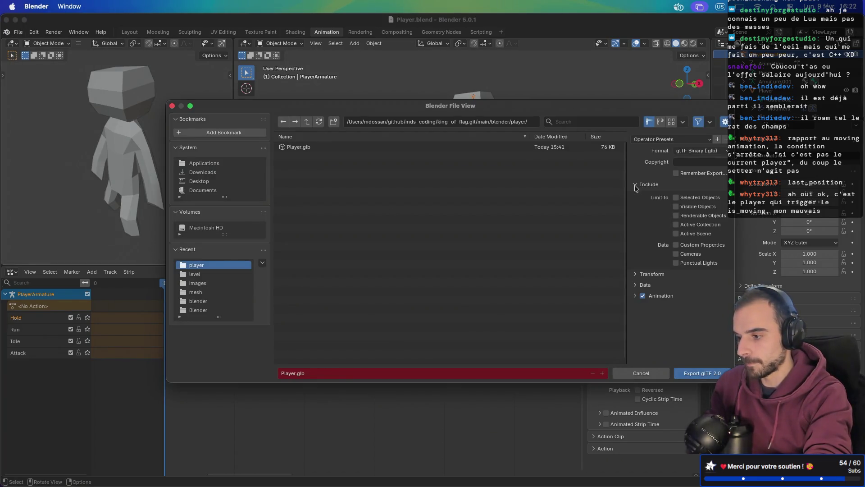
pyautogui.click(636, 186)
pyautogui.click(636, 206)
pyautogui.click(636, 231)
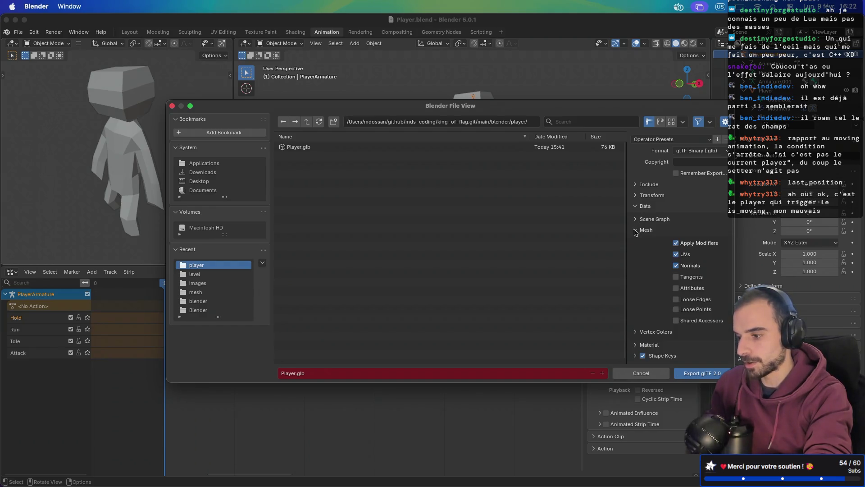
pyautogui.click(636, 230)
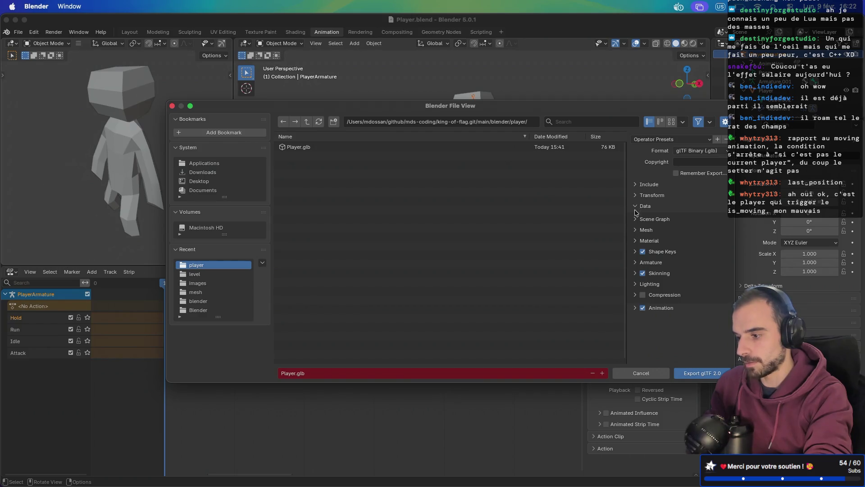
pyautogui.click(636, 262)
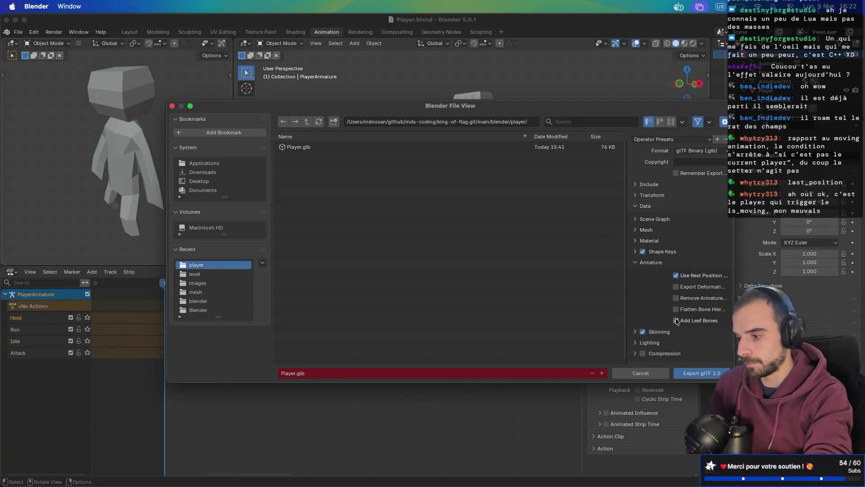
pyautogui.click(686, 374)
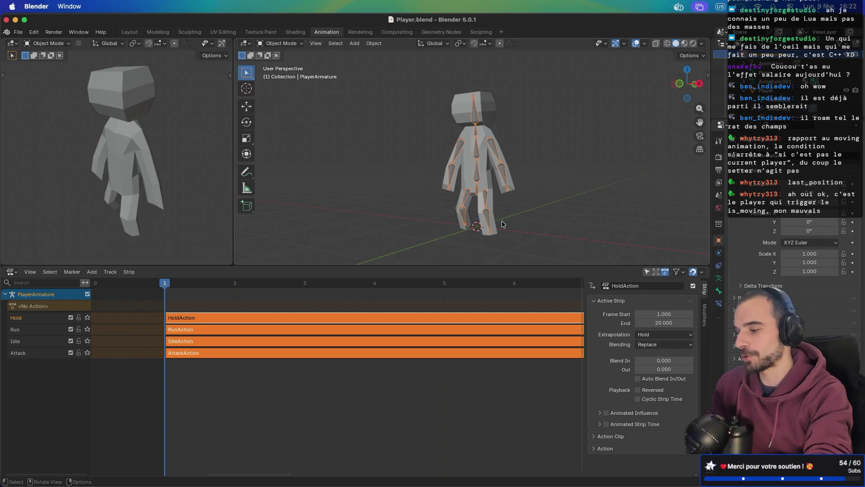
pyautogui.press('super+Tab')
pyautogui.press('super+Tab')
pyautogui.press('super+Tab')
pyautogui.press('super+Tab')
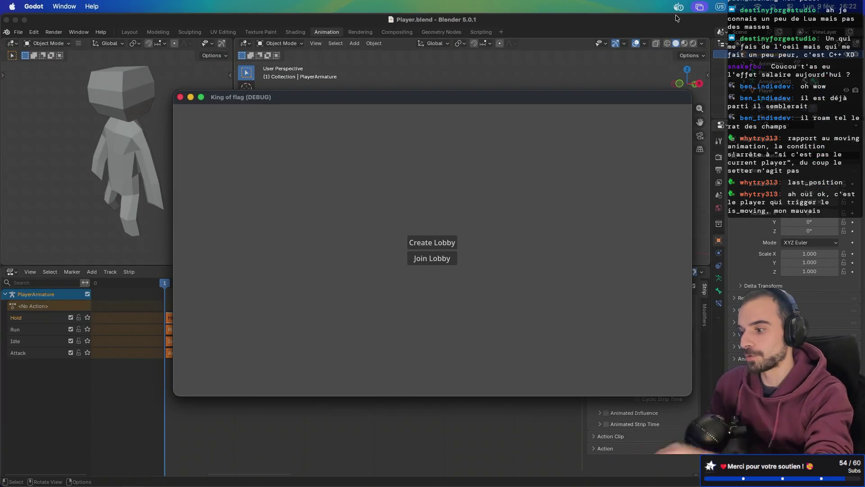
# - Create a multiplayer lobby in the game, then check the available skeleton bones in the editor
pyautogui.click(432, 242)
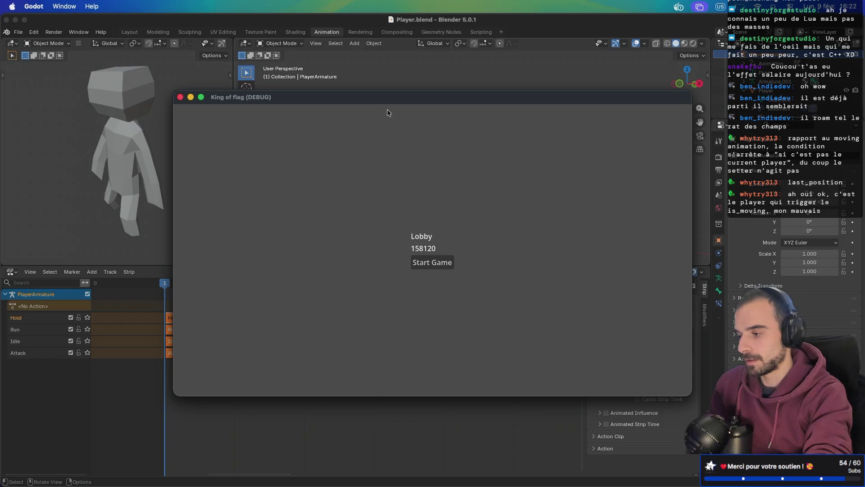
pyautogui.press('super+Tab')
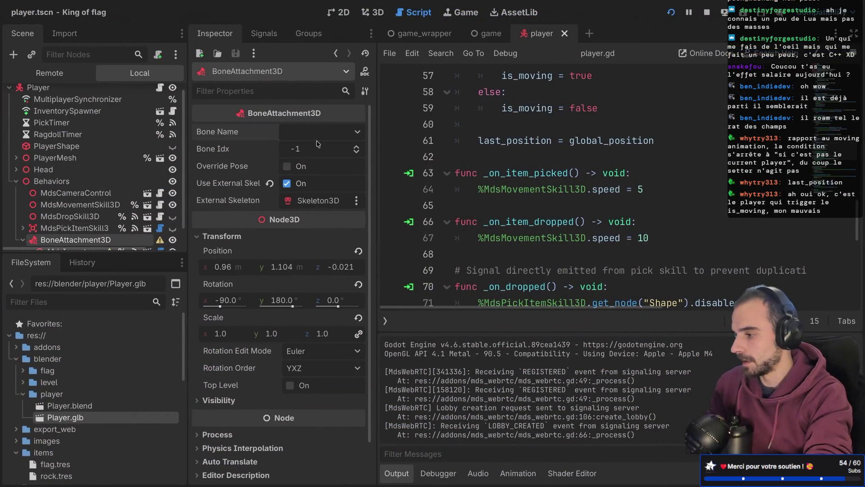
pyautogui.click(317, 133)
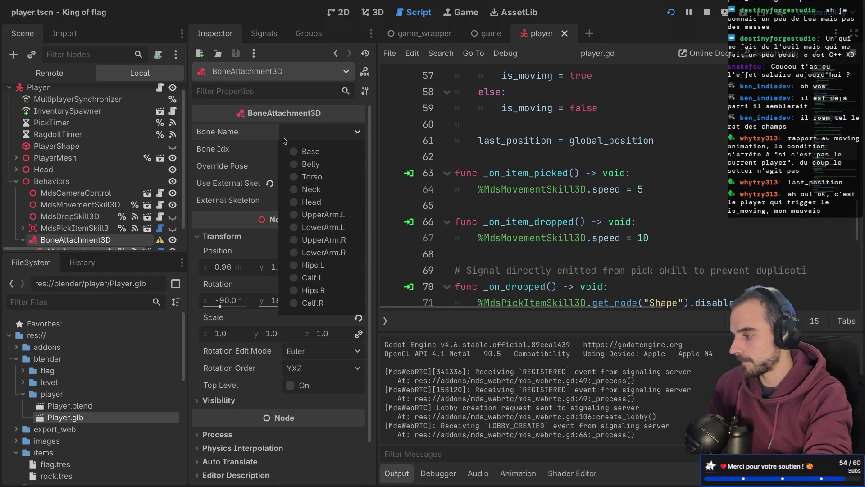
# - Reimport Player.glb, recheck the Bone Name list, and quit the editor
pyautogui.doubleClick(65, 417)
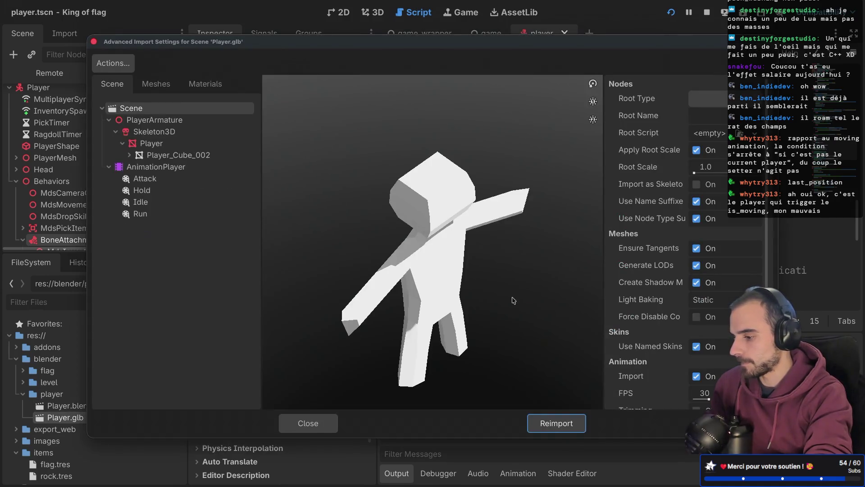
pyautogui.click(555, 424)
pyautogui.click(318, 132)
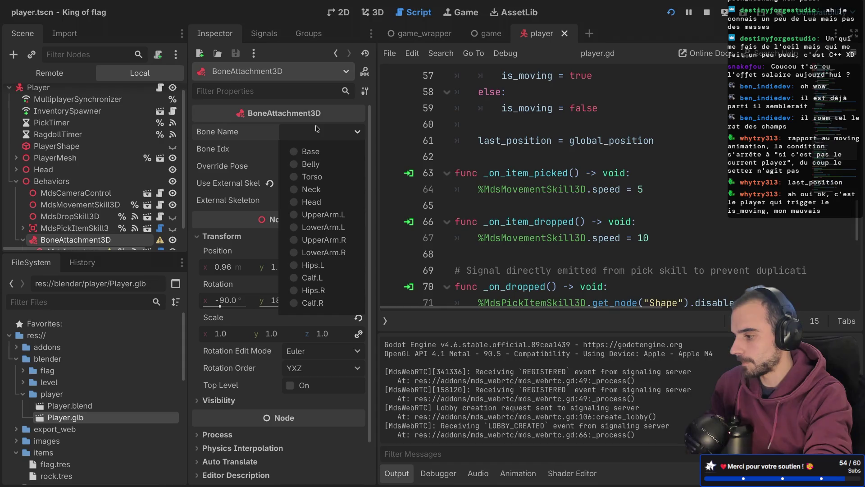
pyautogui.scroll(-2, 85, 213)
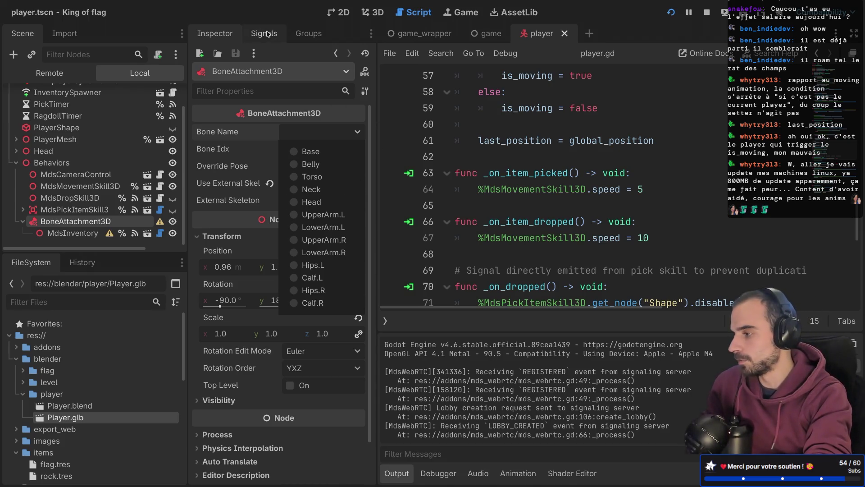
pyautogui.click(245, 18)
pyautogui.press('super+q')
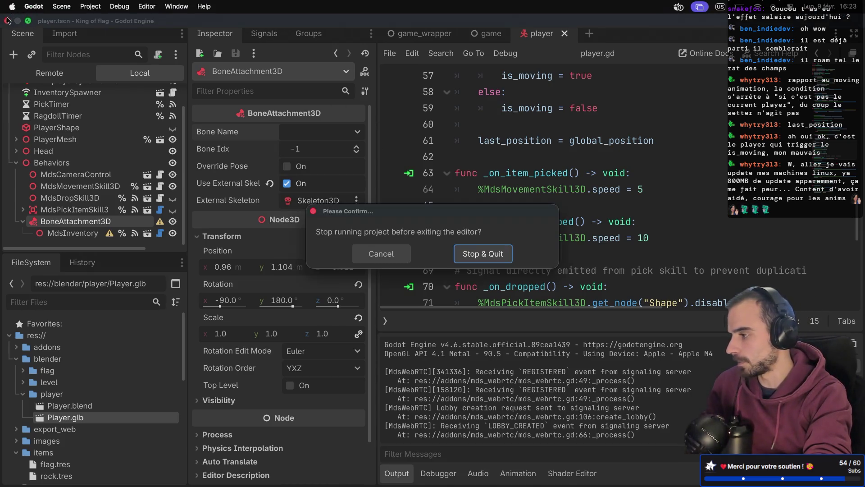
# - Launch Godot from system search and open the King of flag project from the Project Manager
pyautogui.press('super+Tab')
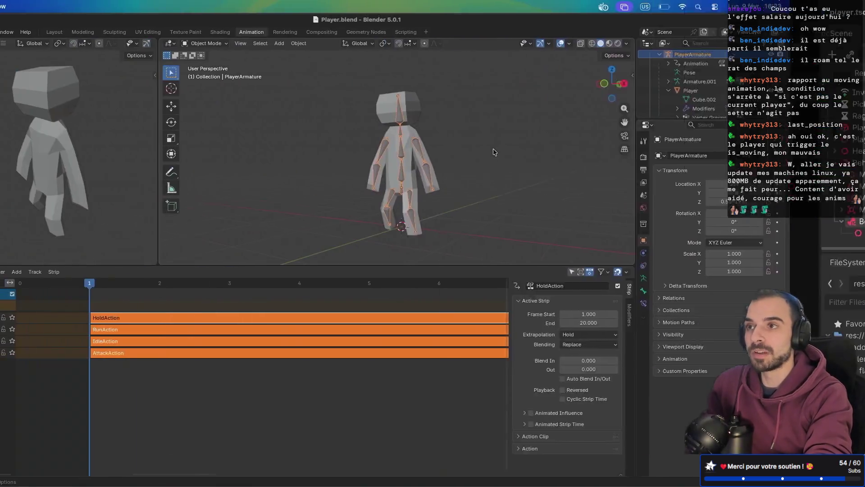
pyautogui.press('super+Tab')
pyautogui.press('super+Tab')
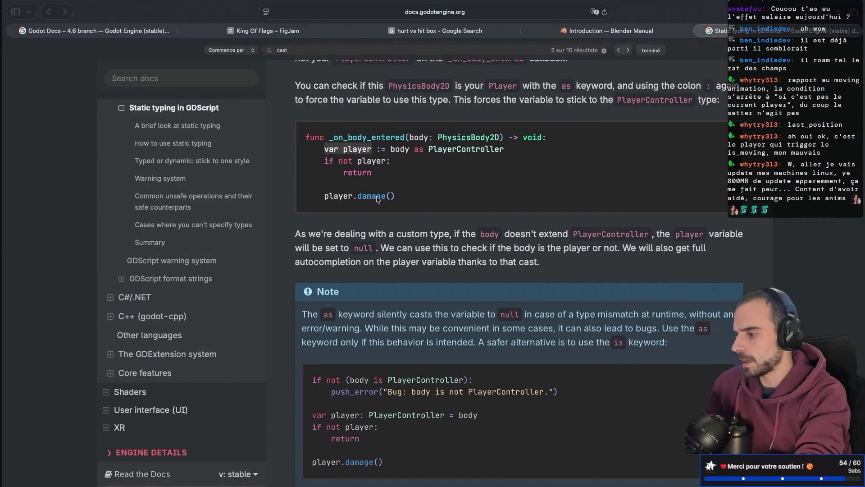
pyautogui.hotkey('ctrl', 'Left')
pyautogui.press('super+space')
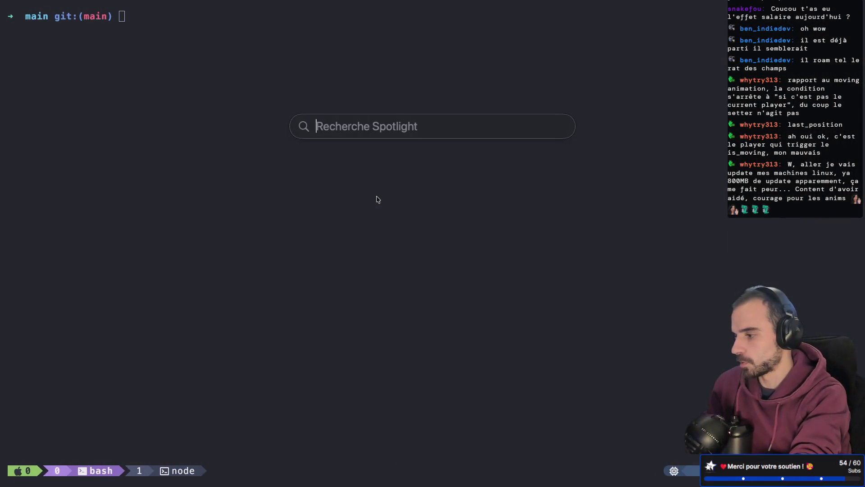
pyautogui.write('godot')
pyautogui.press('Return')
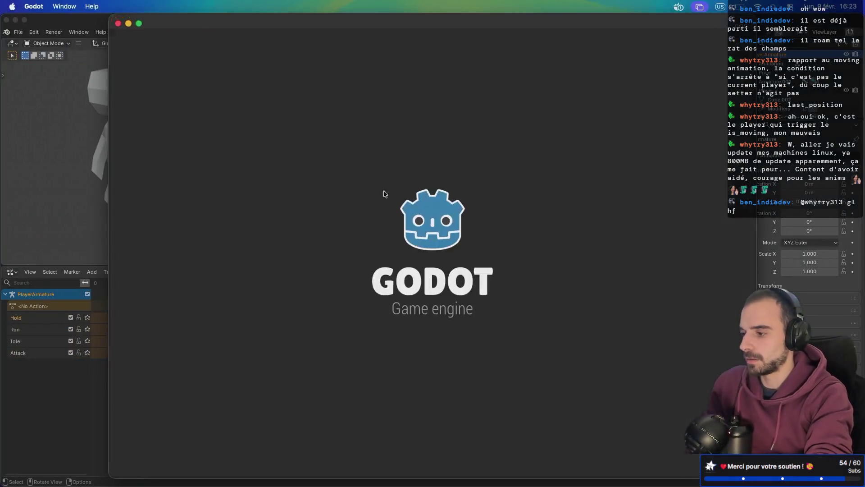
pyautogui.doubleClick(371, 96)
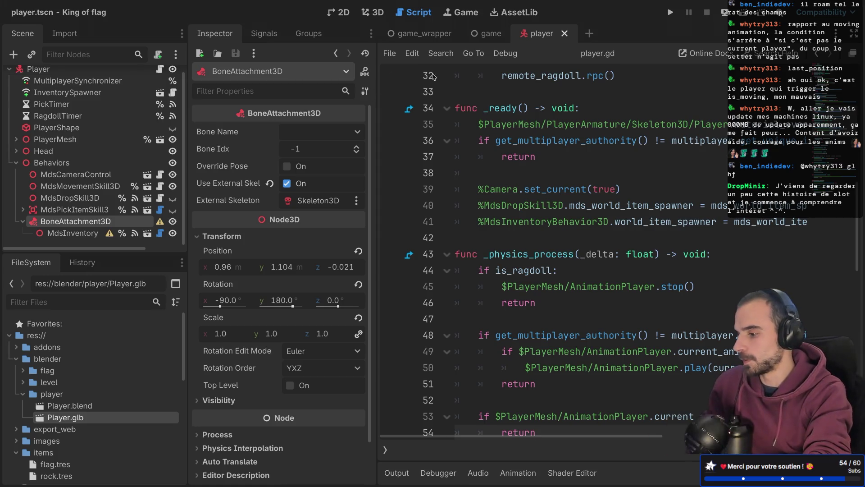
# - Set BoneAttachment3D's Bone Name to LowerArm.R_leaf, save the player scene, and run the project
pyautogui.click(333, 131)
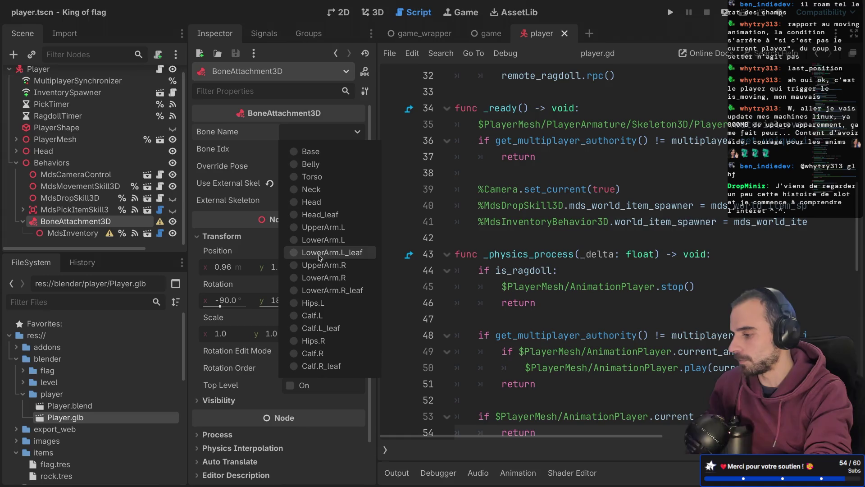
pyautogui.click(320, 292)
pyautogui.hotkey('ctrl', 's')
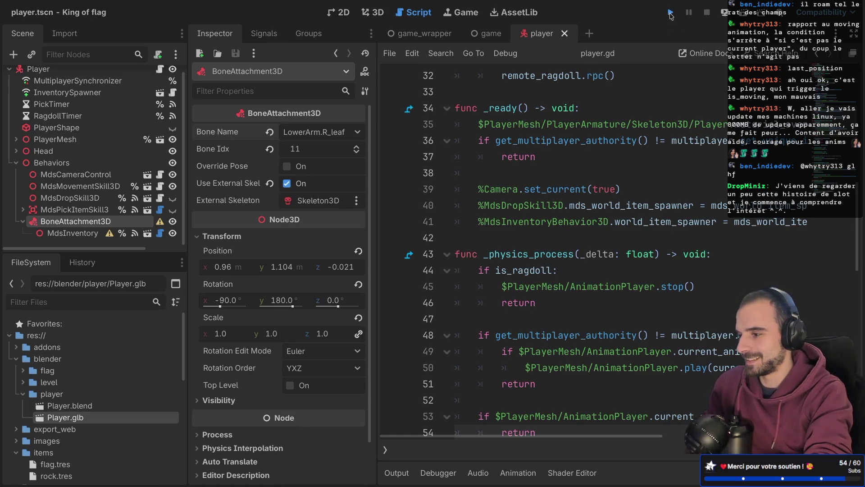
pyautogui.click(671, 14)
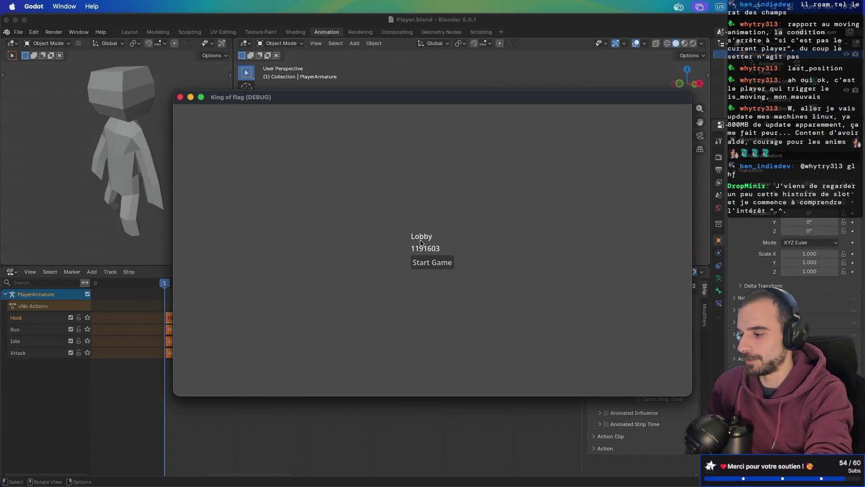
# - Join the hosted lobby from the second window, start the match from the host, and walk the blue player forward
pyautogui.click(437, 261)
pyautogui.moveTo(508, 102); pyautogui.dragTo(344, 27)
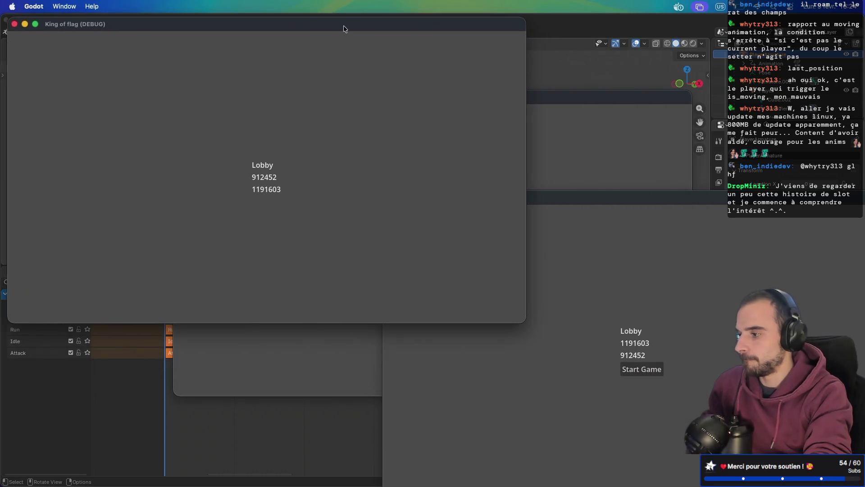
pyautogui.click(648, 369)
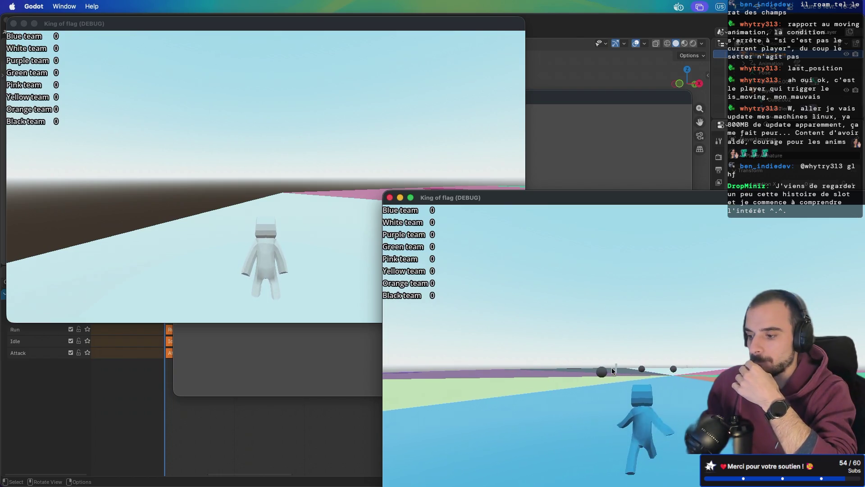
pyautogui.press('w')
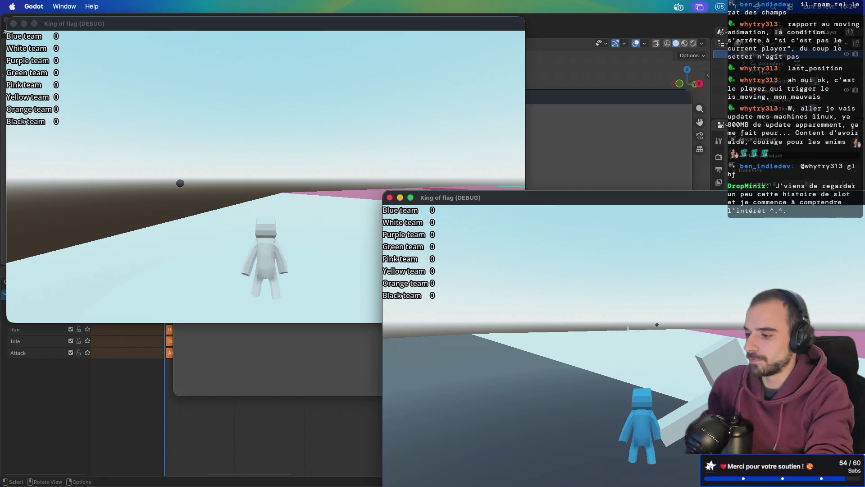
pyautogui.press('super+Tab')
pyautogui.press('super+Tab')
pyautogui.press('super+Tab')
pyautogui.press('super+Tab')
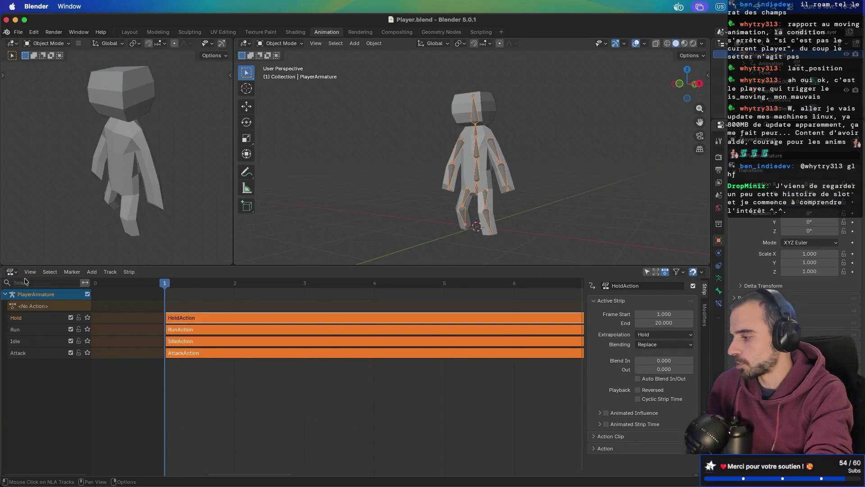
# - Switch the lower panel to the Action Editor and load AttackAction at frame 5
pyautogui.click(11, 271)
pyautogui.click(148, 299)
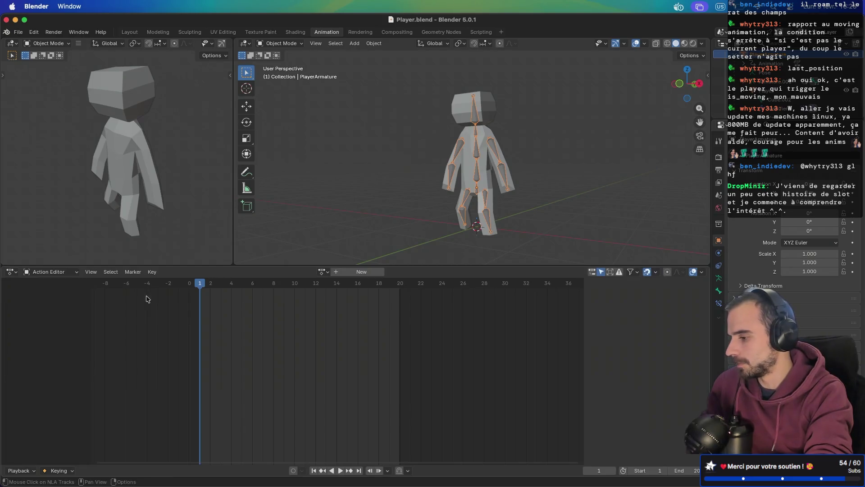
pyautogui.click(322, 273)
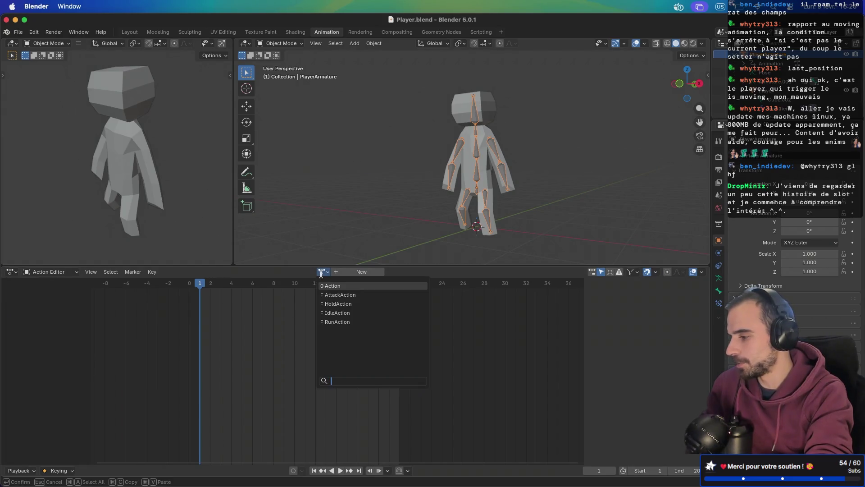
pyautogui.click(359, 295)
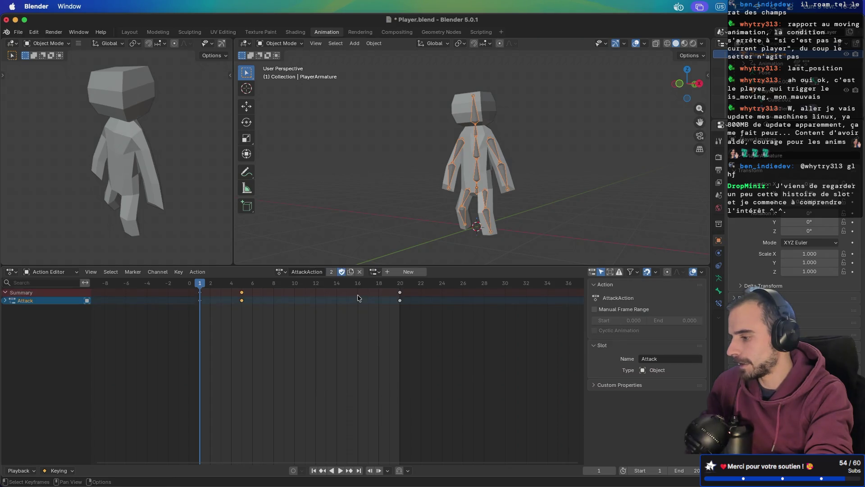
pyautogui.click(242, 284)
pyautogui.hscroll(5, 394, 186)
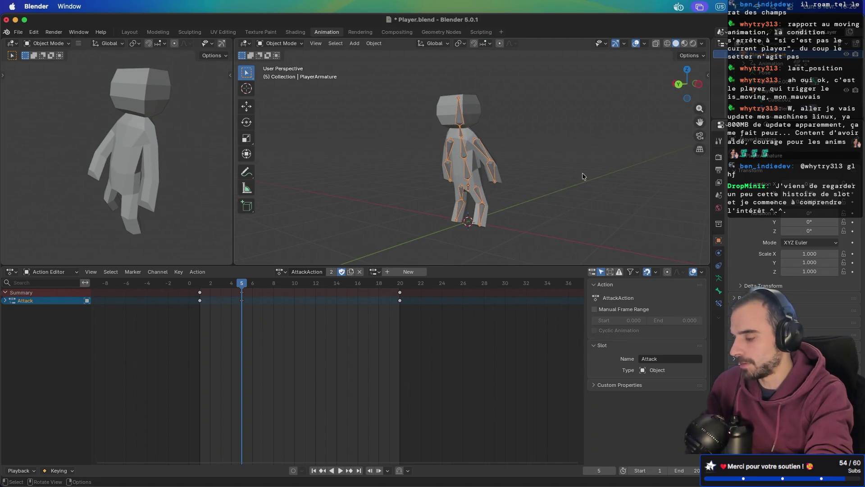
pyautogui.hscroll(5, 583, 176)
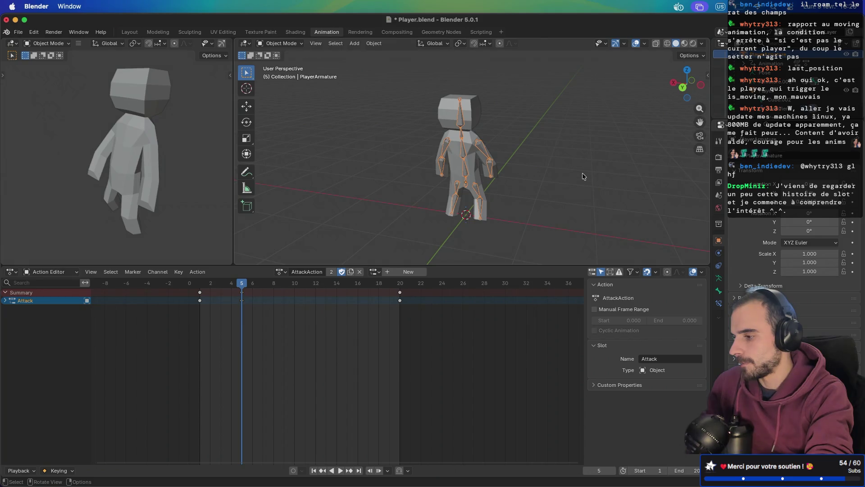
# - Bring the running King of flag game window back to the front
pyautogui.hotkey('ctrl', 'Right')
pyautogui.hotkey('ctrl', 'Left')
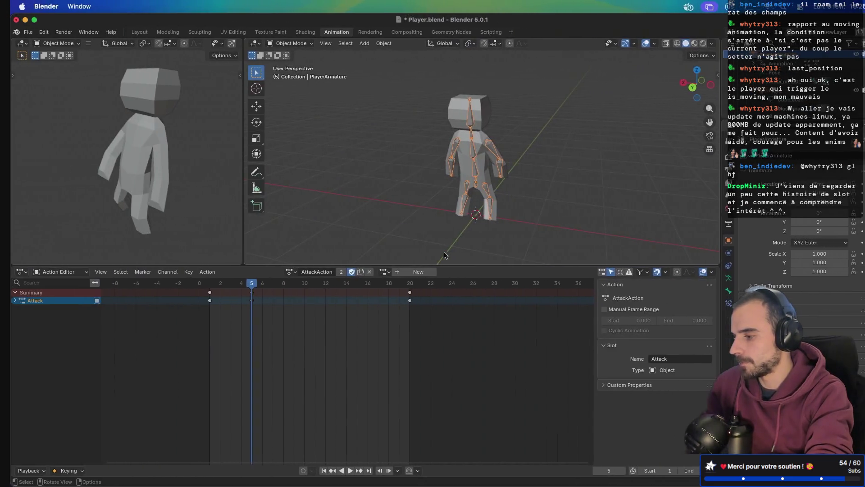
pyautogui.press('super+Tab')
pyautogui.click(445, 256)
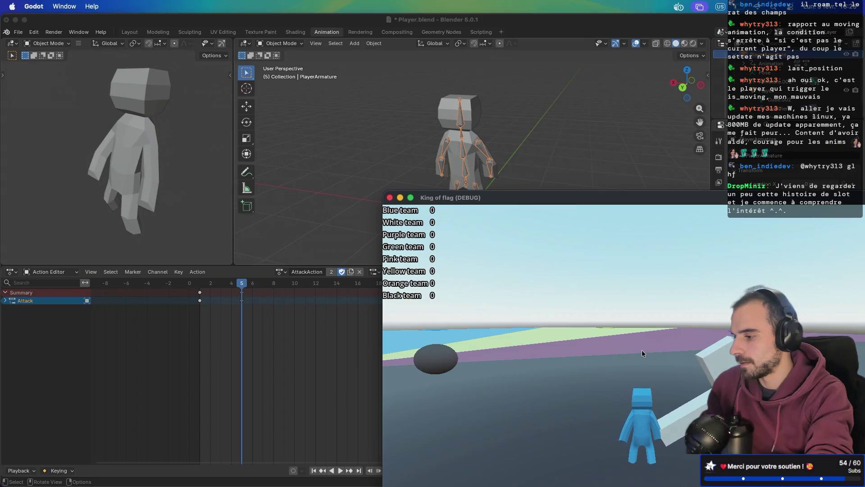
# - Close the game window and insert a keyframe at frame 5 of AttackAction
pyautogui.click(390, 199)
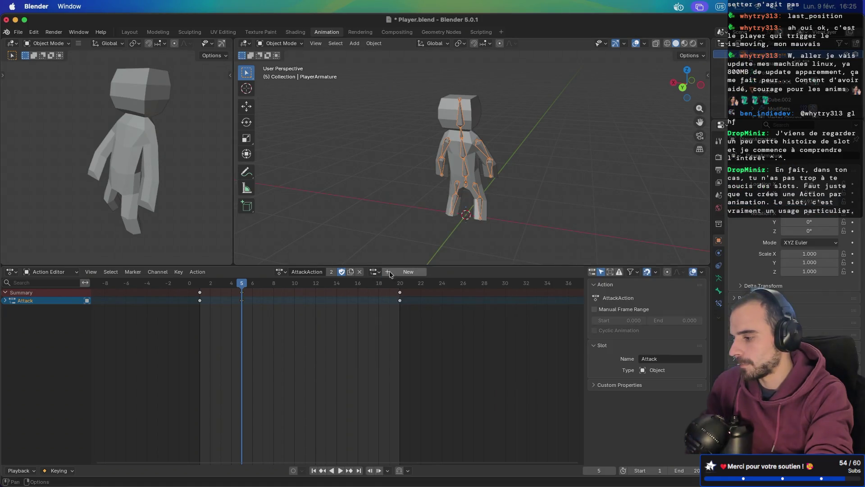
pyautogui.press('i')
pyautogui.press('space')
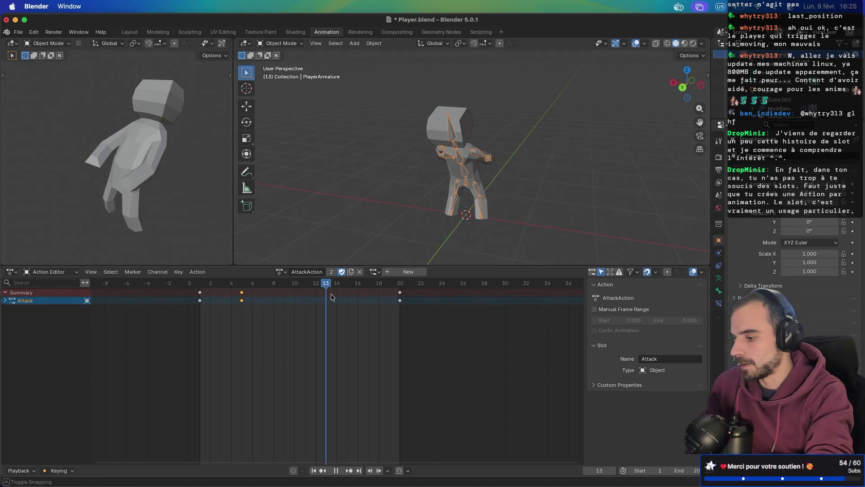
pyautogui.moveTo(315, 283)
pyautogui.mouseDown()
pyautogui.moveTo(200, 277)
pyautogui.moveTo(394, 283)
pyautogui.moveTo(200, 283)
pyautogui.moveTo(201, 272)
pyautogui.mouseUp()
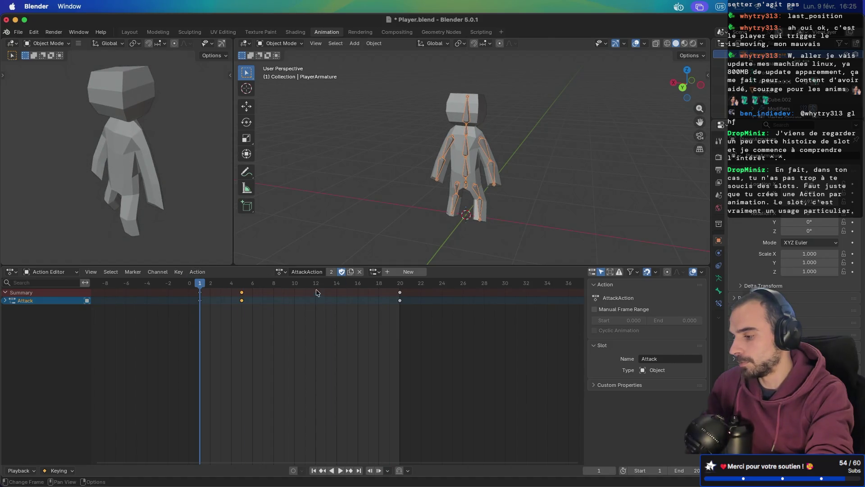
# - Assign the Attack slot to AttackAction and play the attack animation
pyautogui.click(374, 272)
pyautogui.click(373, 279)
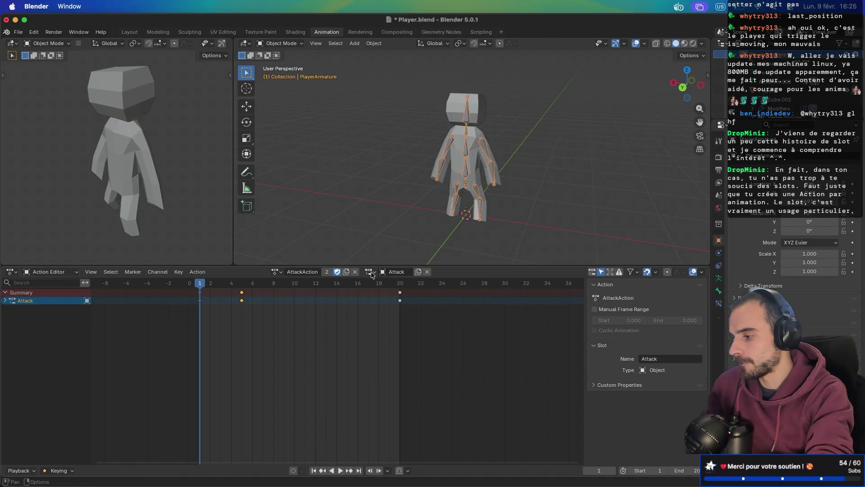
pyautogui.press('space')
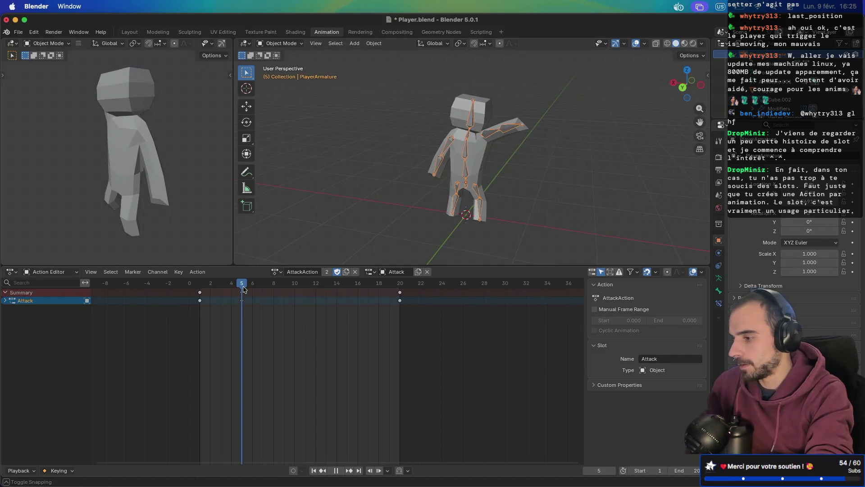
pyautogui.scroll(5, 466, 152)
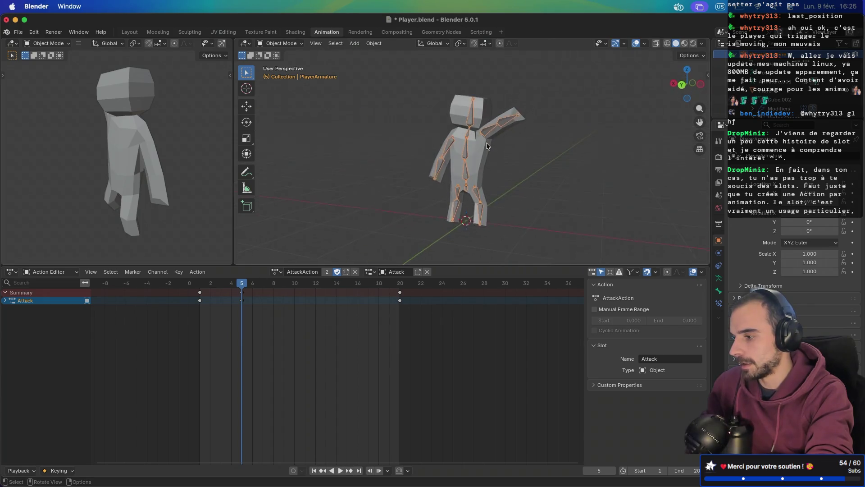
pyautogui.hscroll(5, 518, 111)
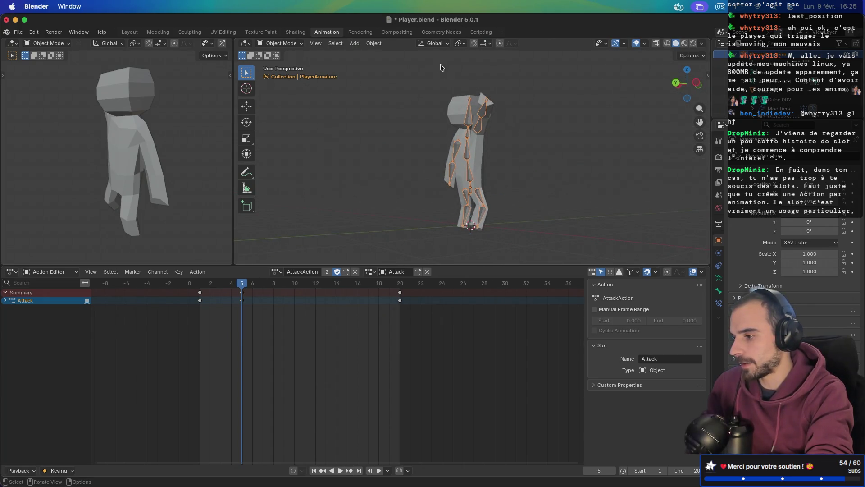
pyautogui.hscroll(-10, 452, 82)
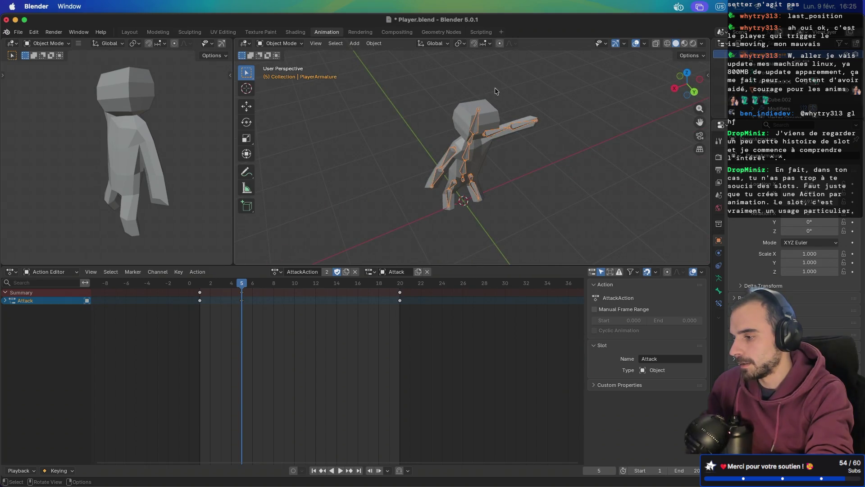
pyautogui.scroll(5, 495, 87)
# - Scrub the attack animation forward to frame 9, then back to frame 5
pyautogui.moveTo(242, 285); pyautogui.dragTo(280, 287)
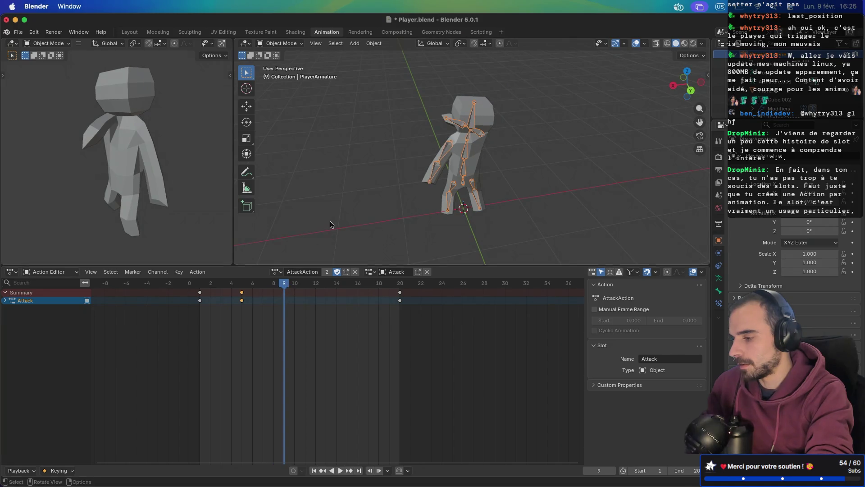
pyautogui.hscroll(-8, 329, 224)
pyautogui.hscroll(-3, 451, 194)
pyautogui.hscroll(-10, 477, 189)
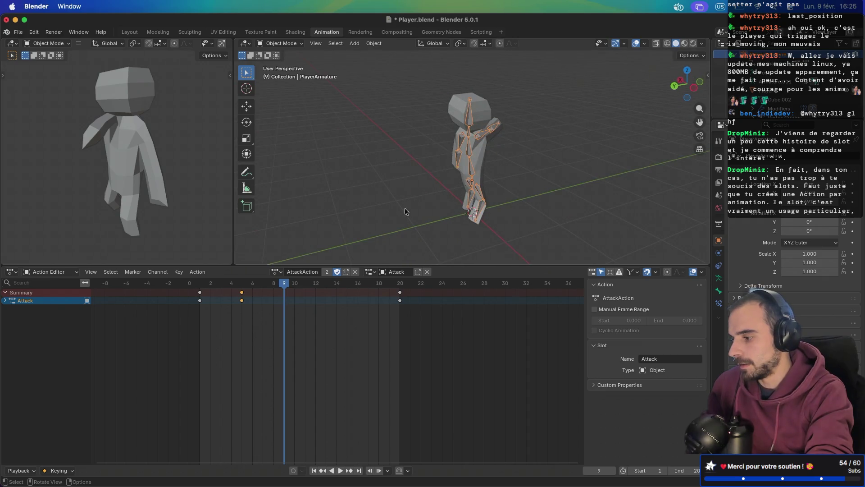
pyautogui.click(242, 283)
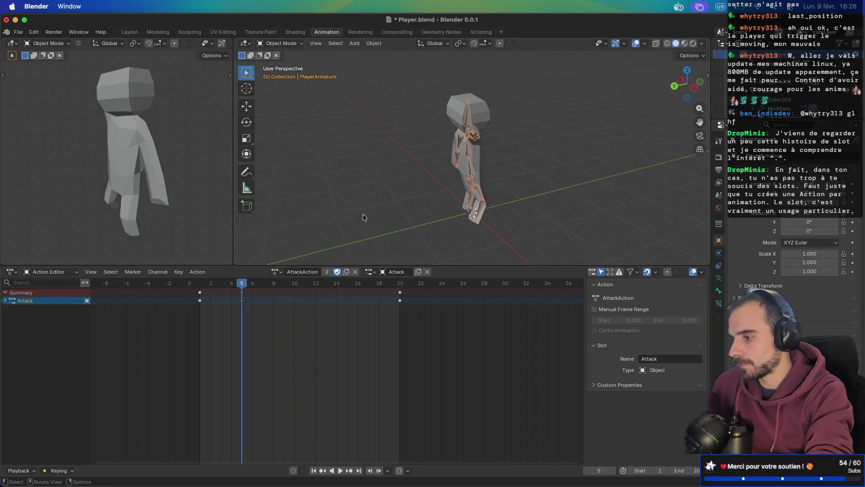
pyautogui.hscroll(-5, 422, 190)
pyautogui.hscroll(-2, 422, 190)
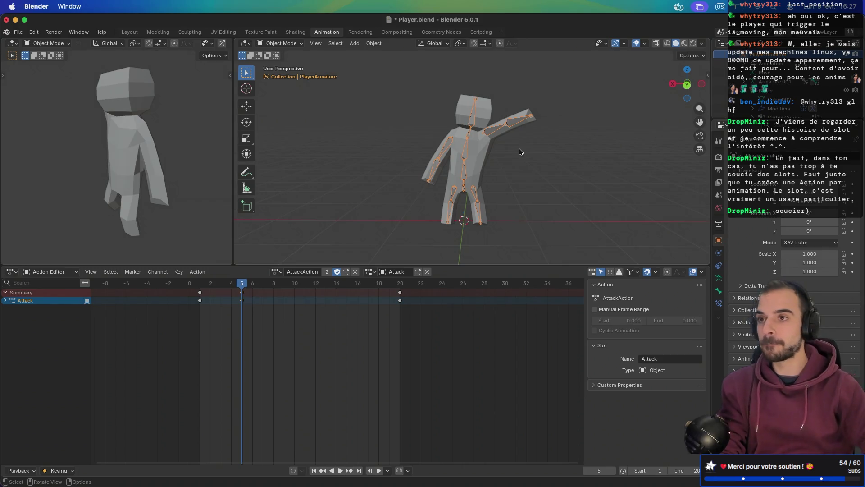
pyautogui.hotkey('ctrl', 'Tab')
# - Rotate the right forearm bone into a new angle
pyautogui.click(516, 120)
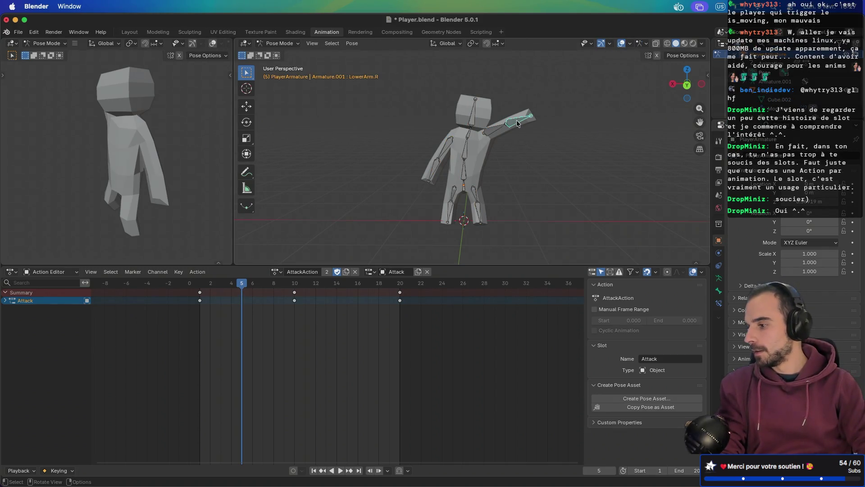
pyautogui.moveTo(555, 128)
pyautogui.mouseDown()
pyautogui.moveTo(502, 139)
pyautogui.moveTo(570, 150)
pyautogui.moveTo(504, 138)
pyautogui.mouseUp()
pyautogui.press('r')
pyautogui.click(500, 140)
# - Freely rotate the right upper arm bone UpperArm.R with a trackball rotation
pyautogui.click(500, 132)
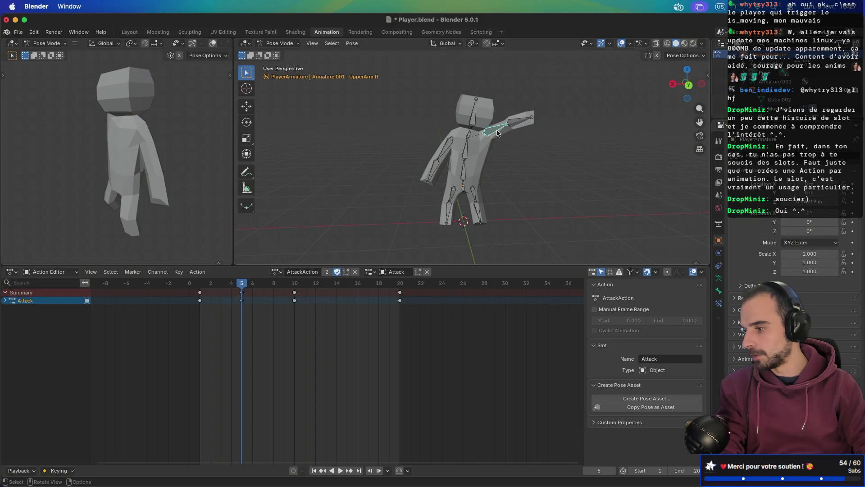
pyautogui.moveTo(549, 118)
pyautogui.mouseDown()
pyautogui.moveTo(499, 139)
pyautogui.moveTo(532, 146)
pyautogui.mouseUp()
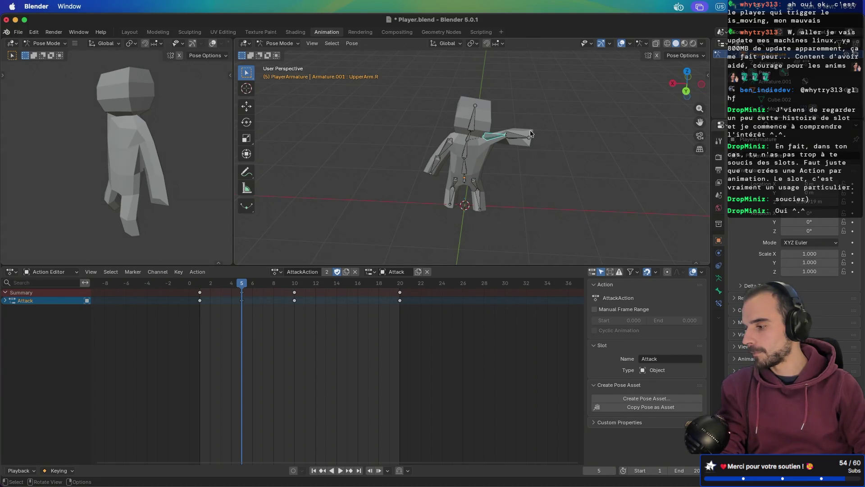
pyautogui.moveTo(580, 135)
pyautogui.mouseDown()
pyautogui.moveTo(531, 127)
pyautogui.moveTo(564, 147)
pyautogui.mouseUp()
pyautogui.press(']')
pyautogui.click(498, 137)
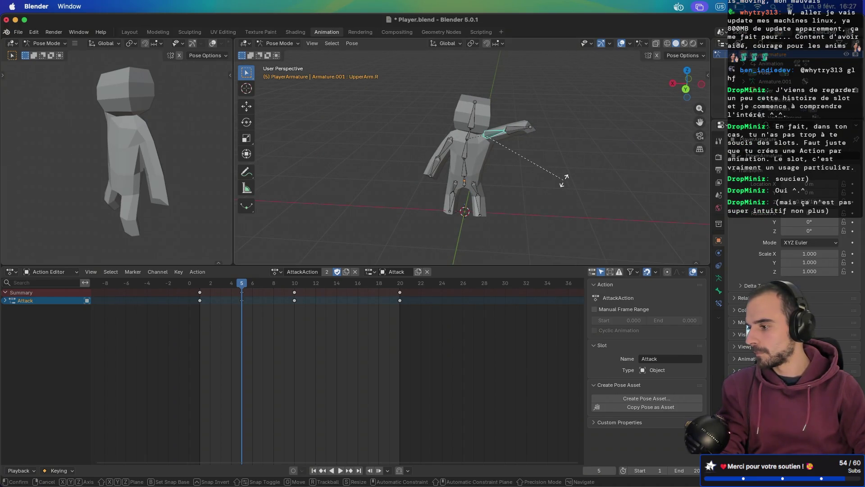
pyautogui.press('r')
pyautogui.press('r')
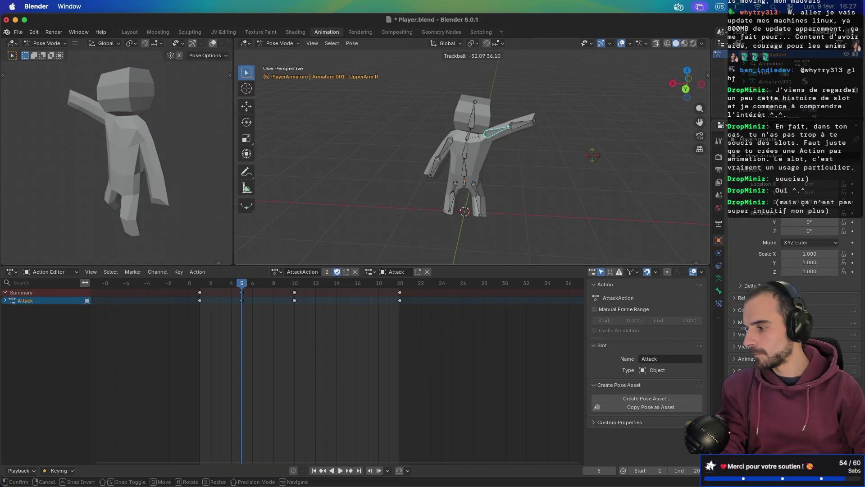
pyautogui.click(589, 151)
pyautogui.moveTo(588, 151)
pyautogui.mouseDown()
pyautogui.moveTo(499, 137)
pyautogui.moveTo(554, 160)
pyautogui.mouseUp()
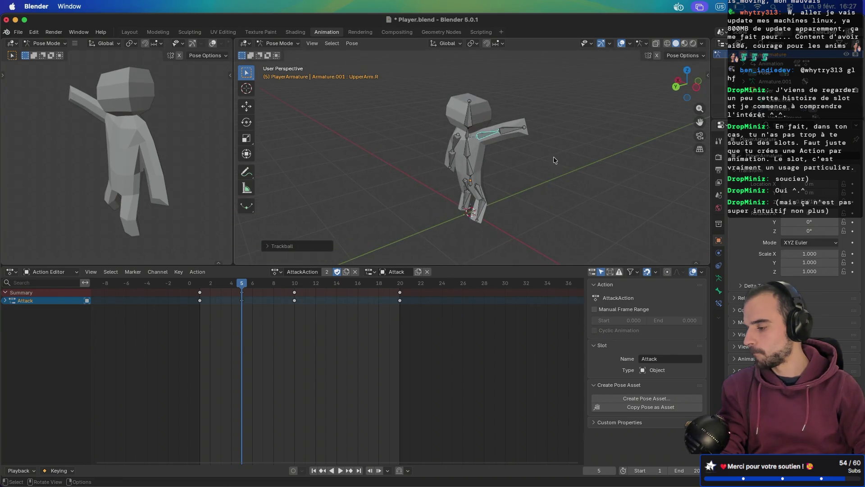
# - Enable Auto Keying, return to frame 5 in front view, and set pivot to Individual Origins
pyautogui.click(294, 471)
pyautogui.click(243, 286)
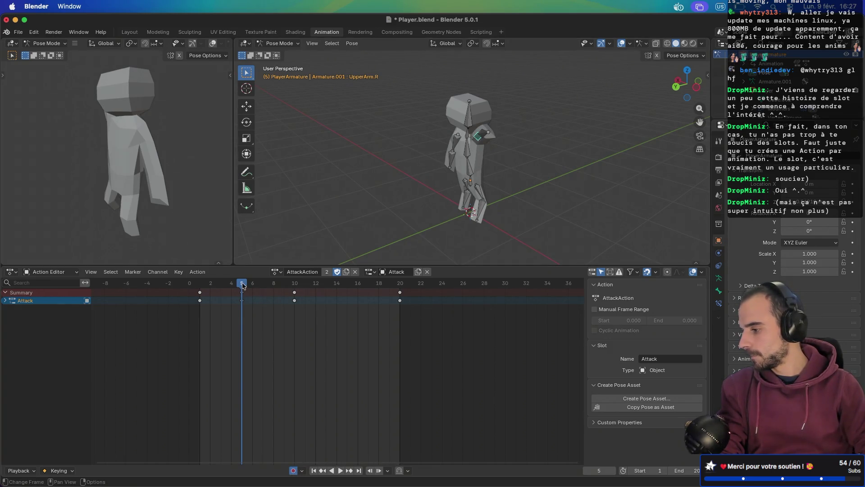
pyautogui.press('KP_1')
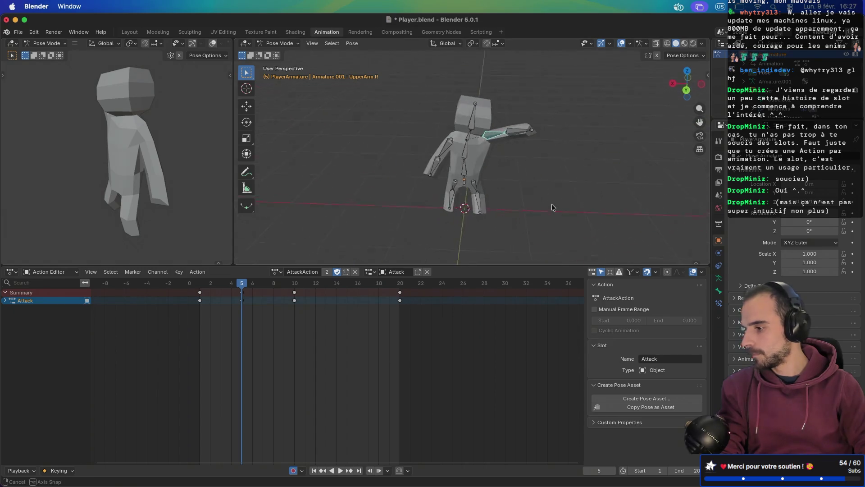
pyautogui.scroll(-2, 554, 178)
pyautogui.press('r')
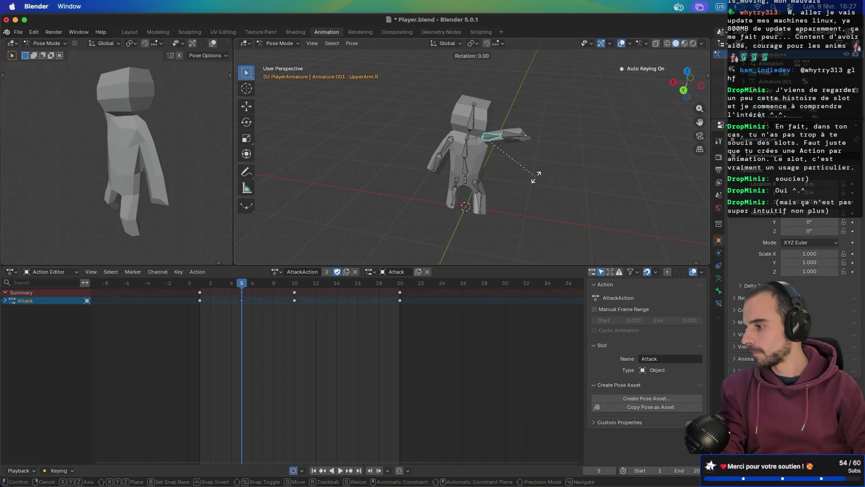
pyautogui.press('Escape')
pyautogui.click(473, 44)
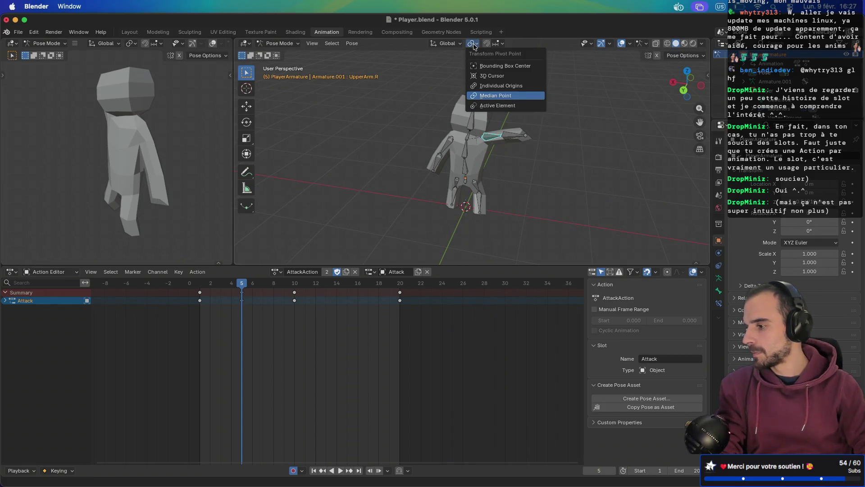
pyautogui.click(492, 86)
# - Rotate UpperArm.R upward until the arm is raised above the head
pyautogui.press('r')
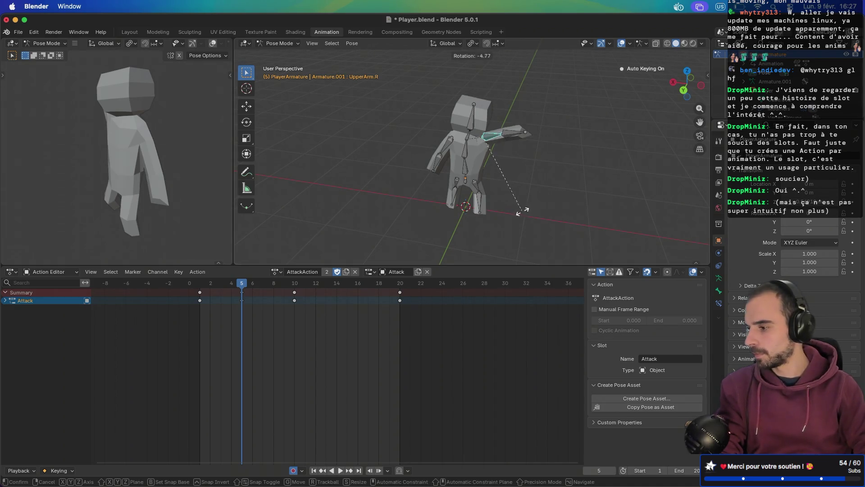
pyautogui.click(566, 141)
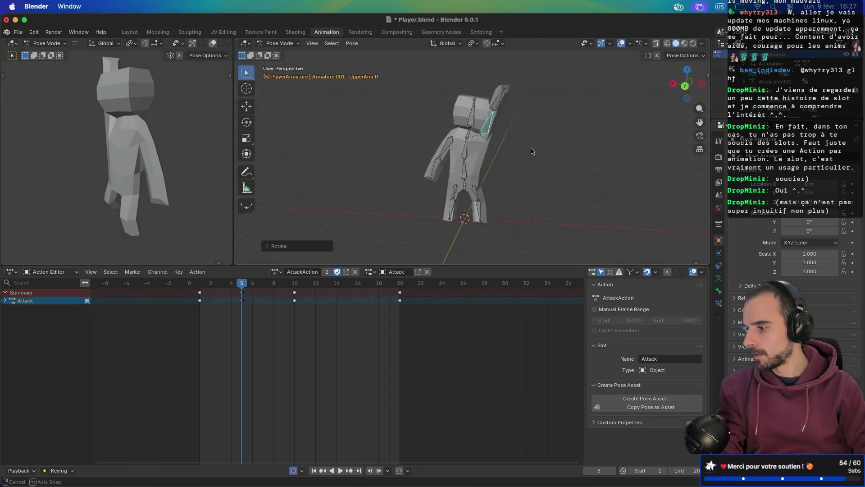
pyautogui.moveTo(504, 109); pyautogui.dragTo(478, 180)
pyautogui.press('r')
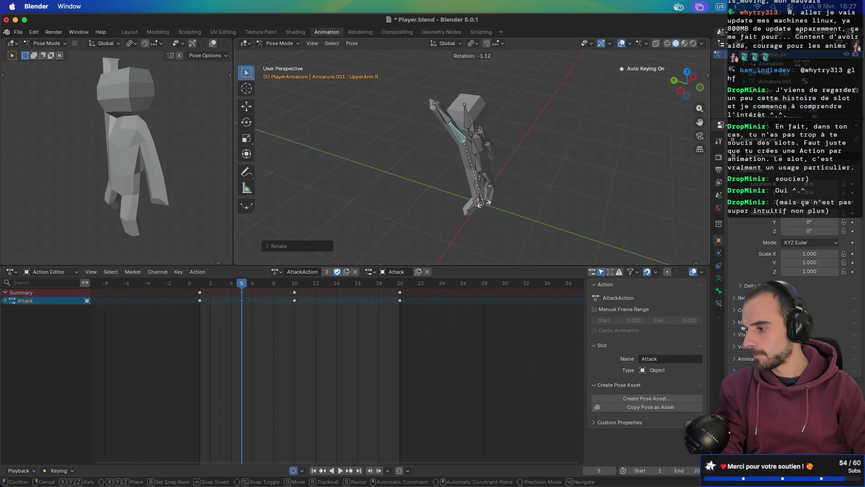
pyautogui.click(513, 185)
pyautogui.moveTo(508, 187)
pyautogui.mouseDown()
pyautogui.moveTo(599, 173)
pyautogui.moveTo(494, 151)
pyautogui.mouseUp()
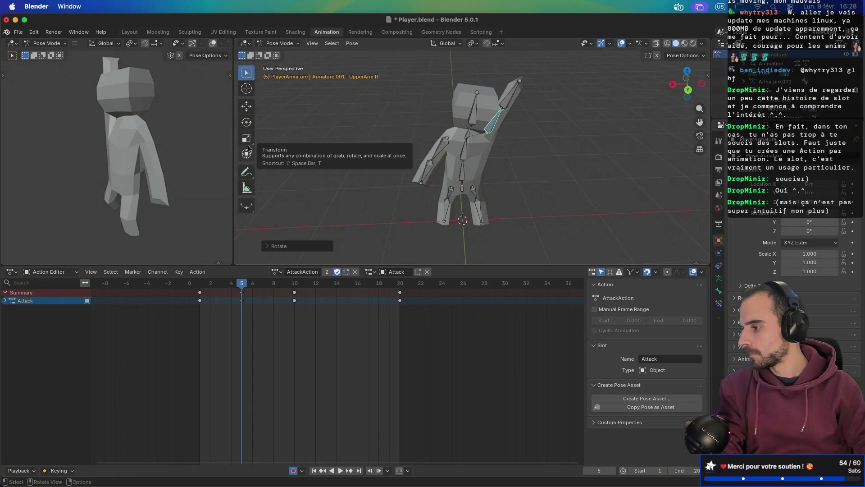
# - Switch to the rotate gizmo, key the raised-arm pose at frame 5, and move to frame 10
pyautogui.click(247, 121)
pyautogui.moveTo(509, 146)
pyautogui.mouseDown()
pyautogui.moveTo(482, 152)
pyautogui.moveTo(512, 149)
pyautogui.moveTo(494, 153)
pyautogui.moveTo(508, 160)
pyautogui.moveTo(487, 127)
pyautogui.moveTo(488, 104)
pyautogui.moveTo(401, 97)
pyautogui.moveTo(491, 97)
pyautogui.mouseUp()
pyautogui.scroll(5, 501, 102)
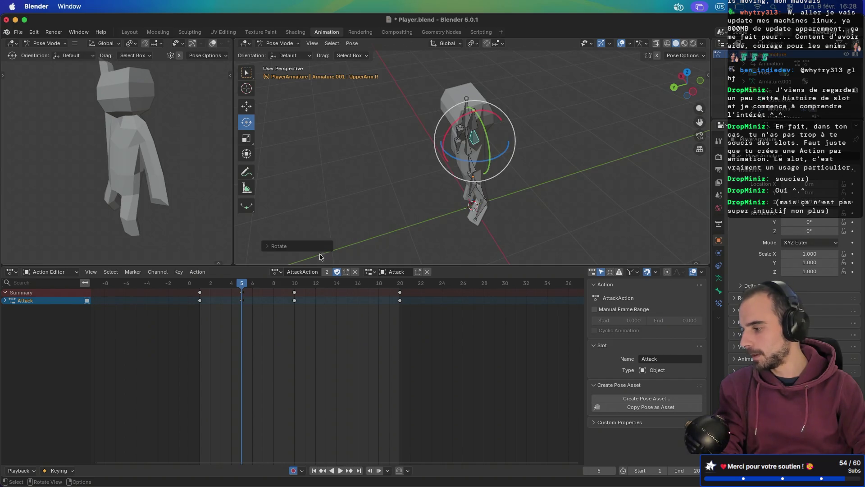
pyautogui.press('i')
pyautogui.moveTo(242, 284); pyautogui.dragTo(297, 287)
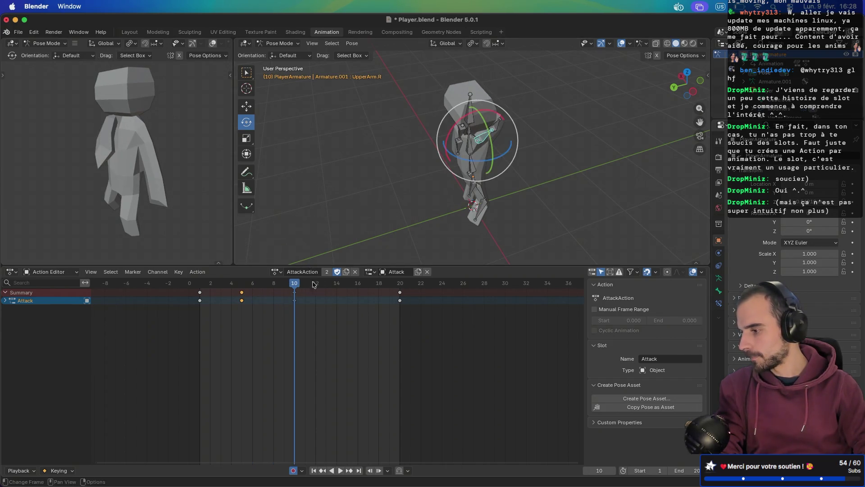
# - At frame 10, rotate UpperArm.R around Z, then swing it forward around Y
pyautogui.hscroll(-5, 382, 212)
pyautogui.hscroll(-3, 373, 205)
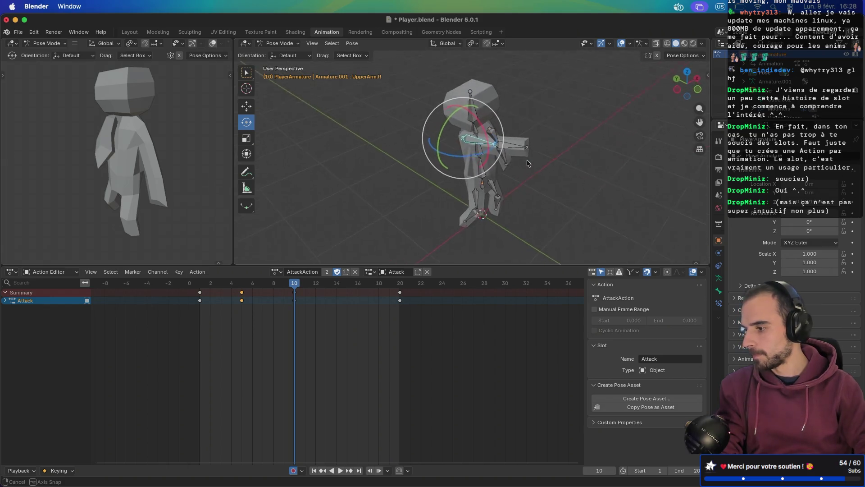
pyautogui.press('r')
pyautogui.press('z')
pyautogui.click(466, 166)
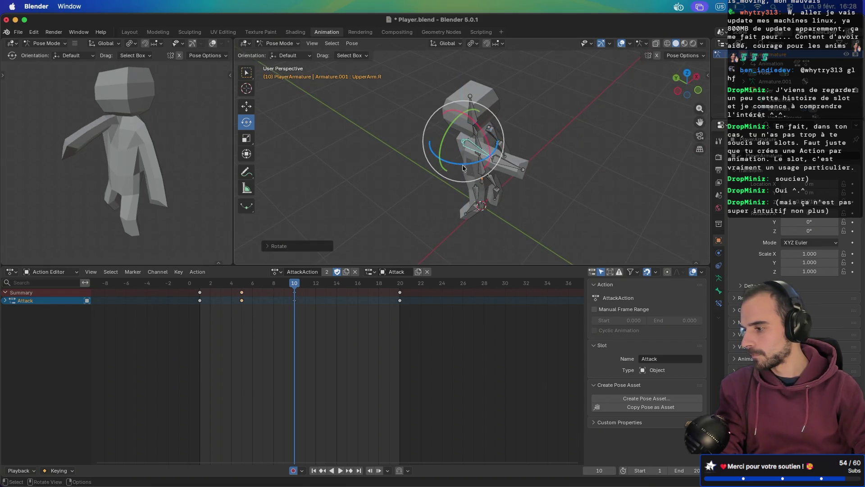
pyautogui.moveTo(439, 148)
pyautogui.mouseDown()
pyautogui.moveTo(461, 165)
pyautogui.moveTo(483, 163)
pyautogui.mouseUp()
# - Play the Attack animation to preview it, stopping back at frame 10
pyautogui.hscroll(5, 532, 149)
pyautogui.hscroll(5, 541, 158)
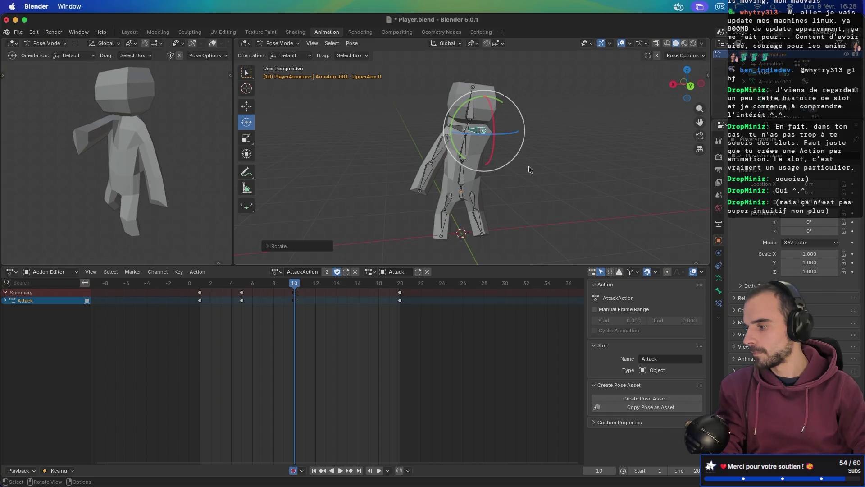
pyautogui.press('space')
pyautogui.press('Escape')
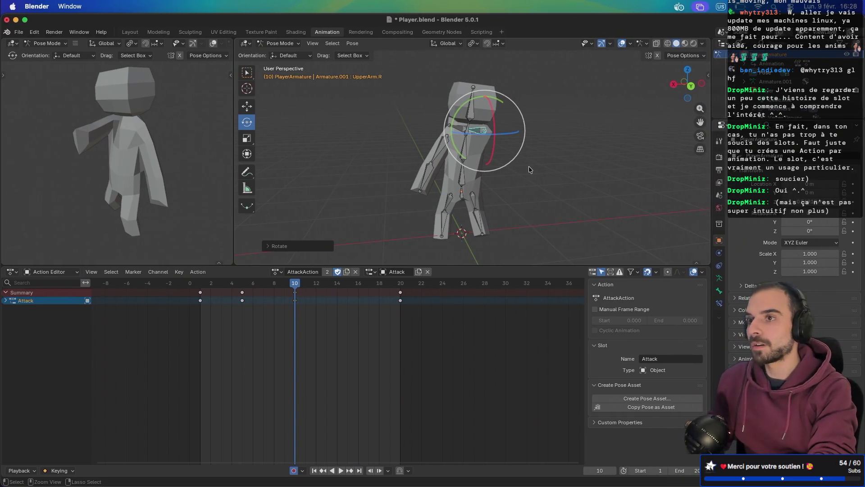
pyautogui.press('super+Tab')
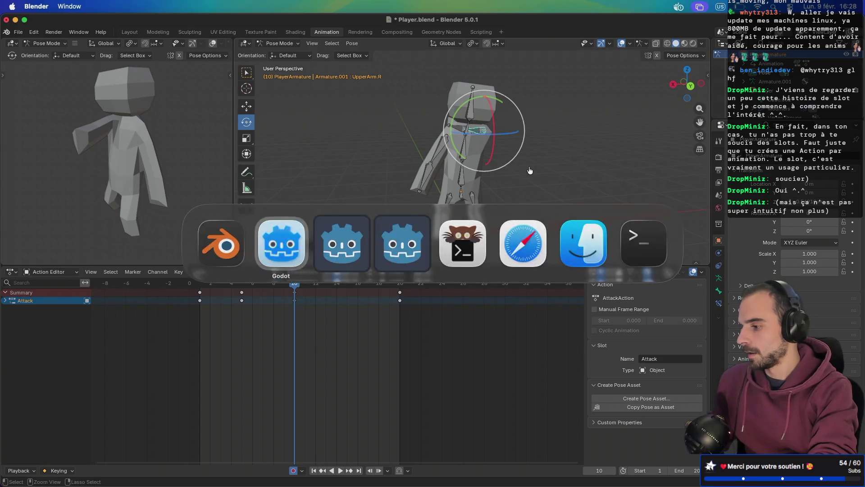
# - Bring the King of flag debug window forward, join a lobby, and start the team game
pyautogui.press('super+Tab')
pyautogui.press('Tab')
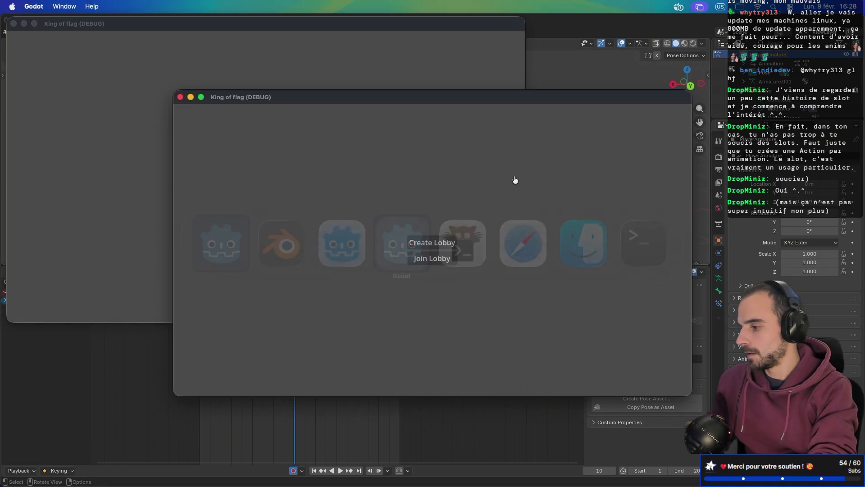
pyautogui.click(418, 255)
pyautogui.click(422, 258)
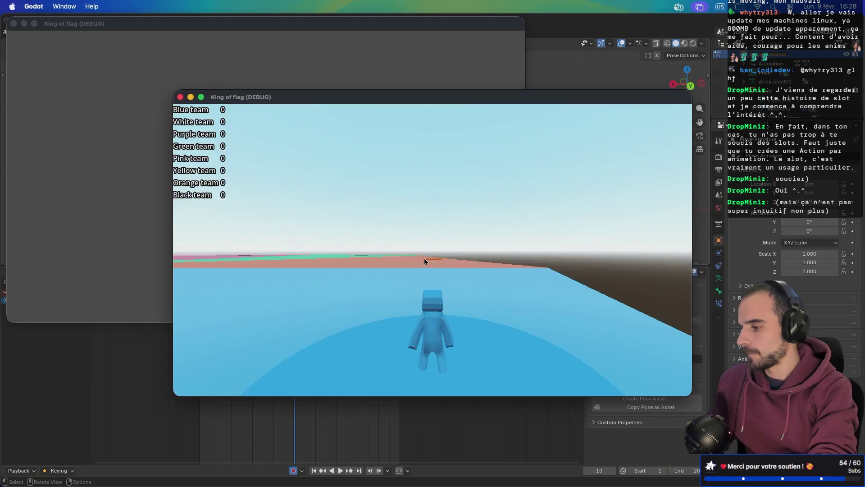
# - Walk the character forward around the field, then stop the debug game with F8
pyautogui.press('w')
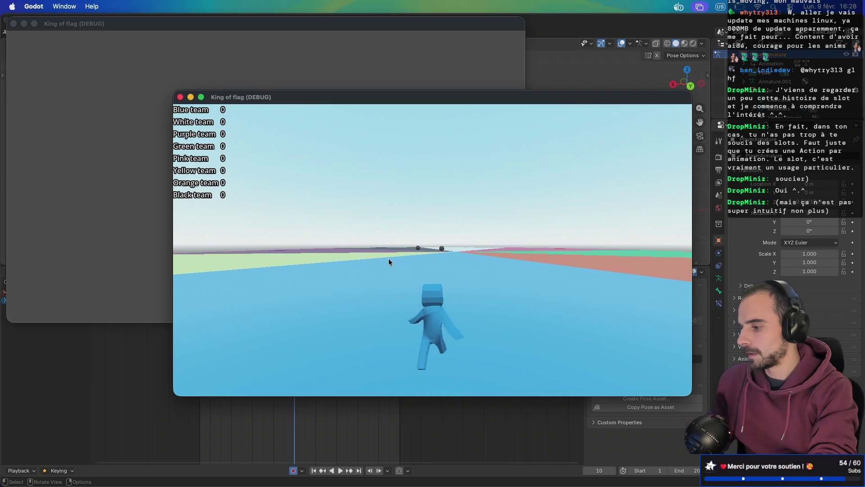
pyautogui.press('w')
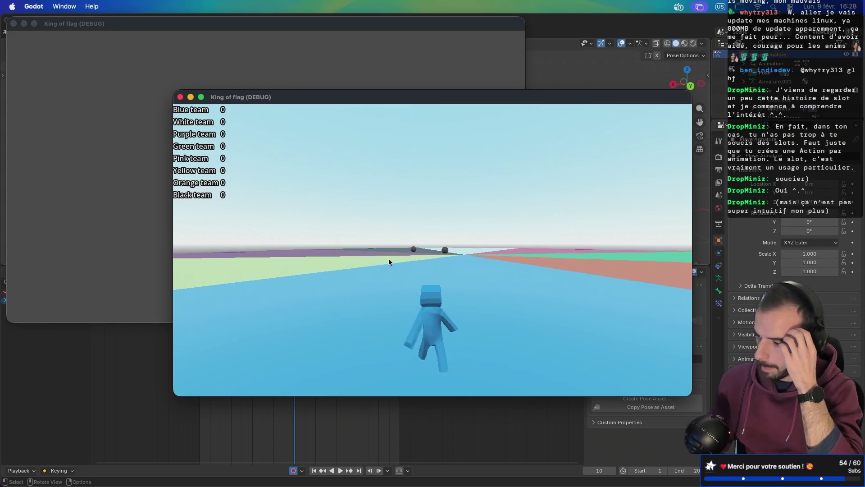
pyautogui.press('w')
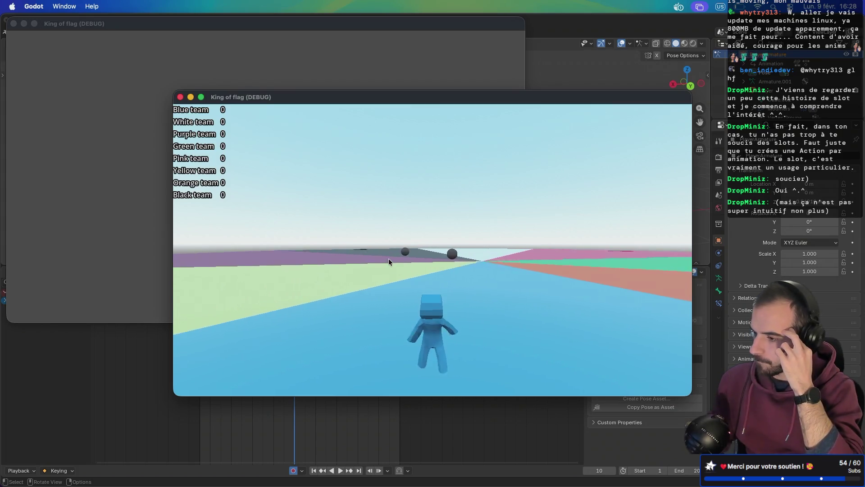
pyautogui.press('F8')
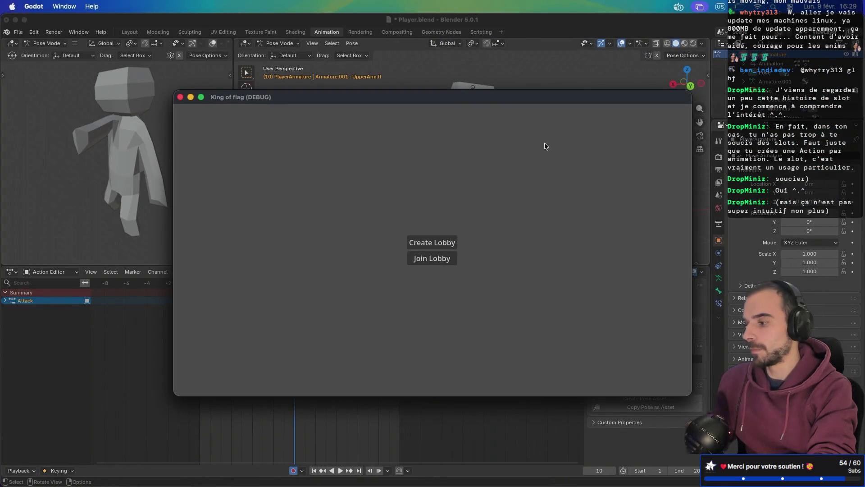
# - Create a lobby in one window, join it from the second, and start the match
pyautogui.click(439, 239)
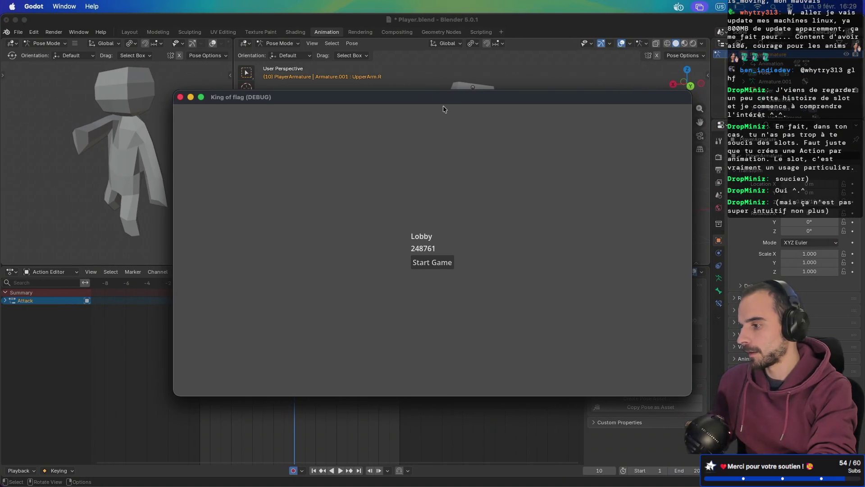
pyautogui.moveTo(444, 106); pyautogui.dragTo(645, 190)
pyautogui.click(524, 148)
pyautogui.click(445, 253)
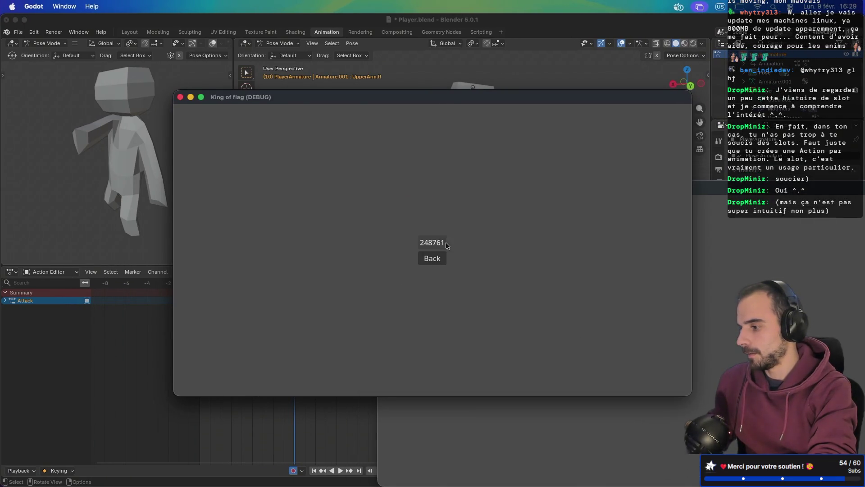
pyautogui.moveTo(552, 100); pyautogui.dragTo(410, 26)
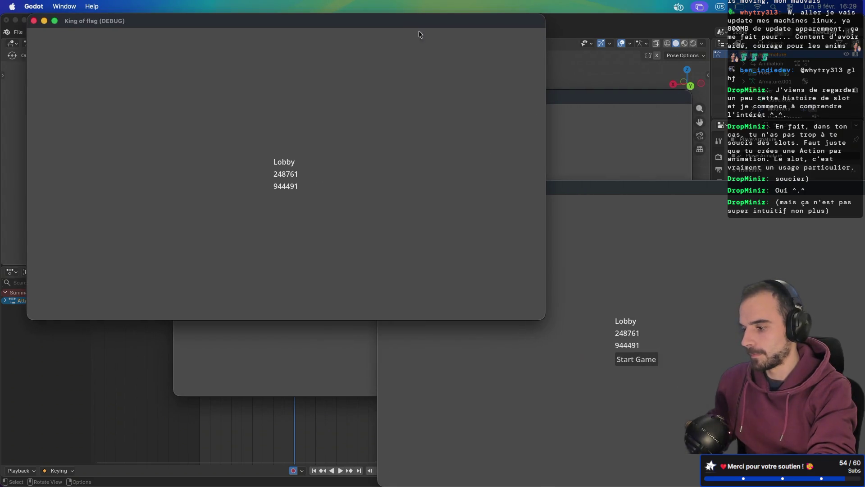
pyautogui.click(635, 359)
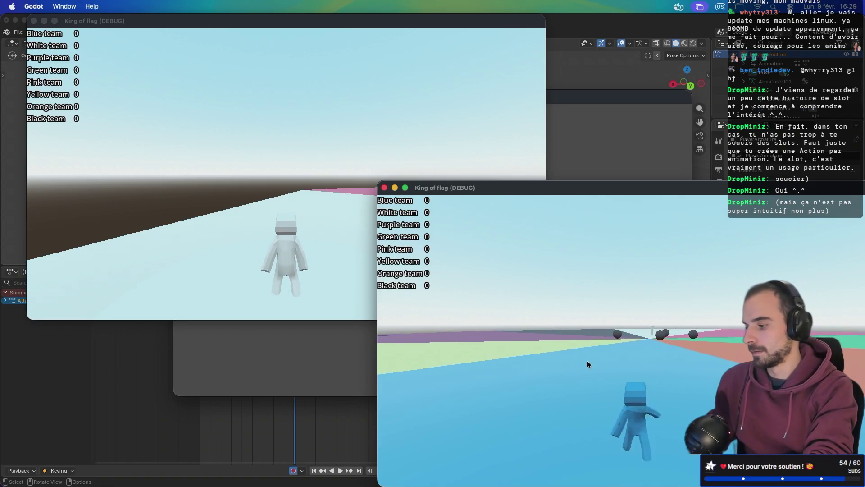
# - Run the blue character forward and right toward the walls, tilting the camera up behind it
pyautogui.press('w')
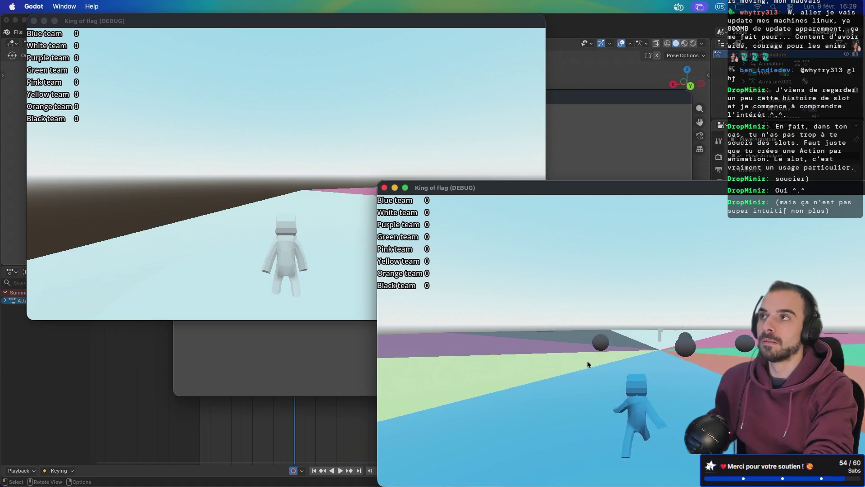
pyautogui.press('d')
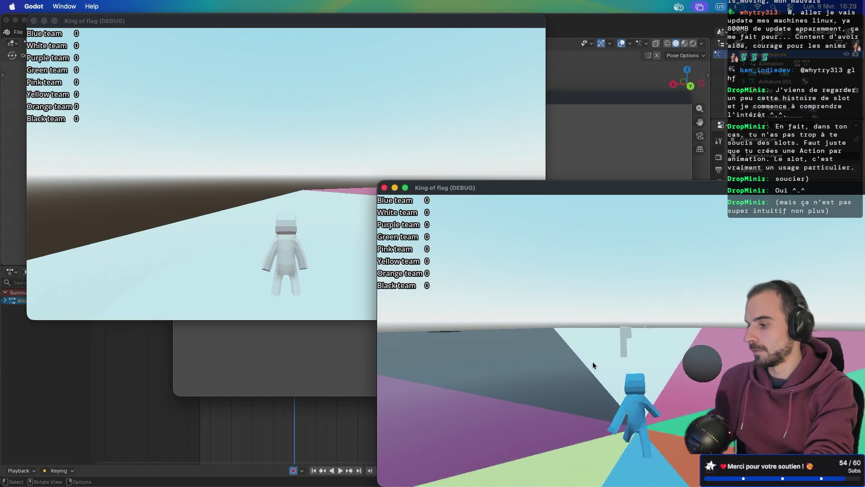
pyautogui.press('d')
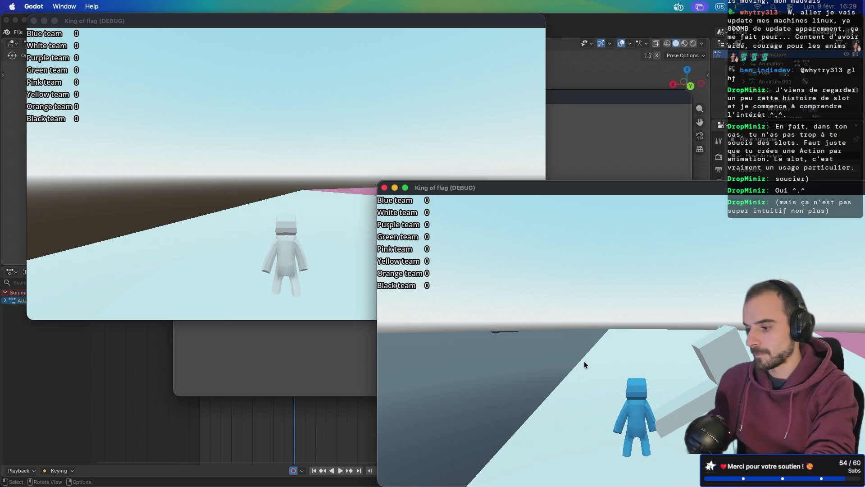
pyautogui.moveTo(584, 361); pyautogui.dragTo(423, 258)
pyautogui.press('super+Tab')
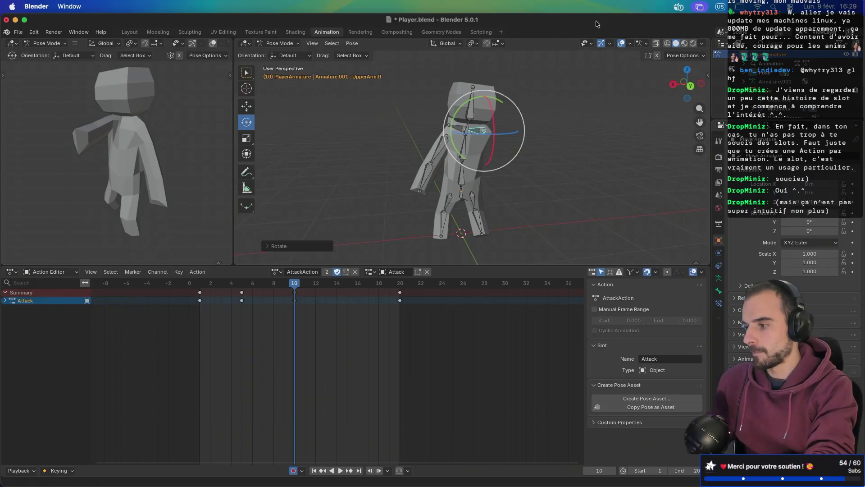
# - At frame 10, rotate LowerArm.R and raise UpperArm.R
pyautogui.scroll(-5, 516, 164)
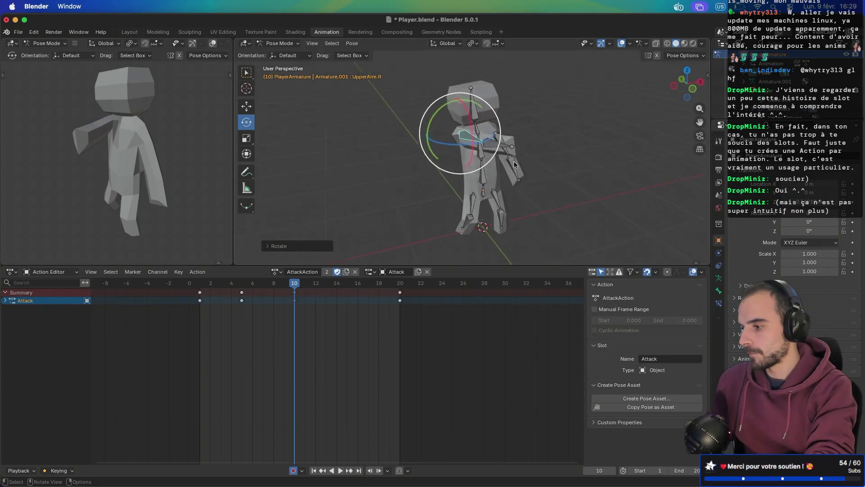
pyautogui.click(517, 145)
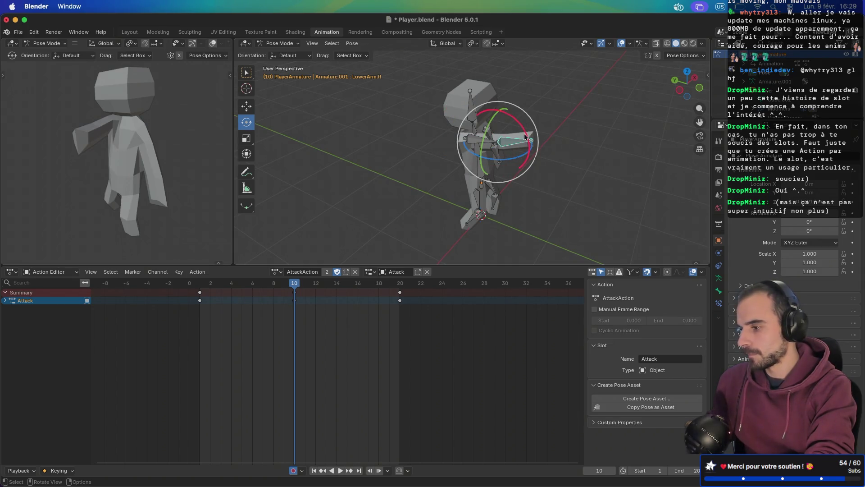
pyautogui.moveTo(528, 151); pyautogui.dragTo(532, 155)
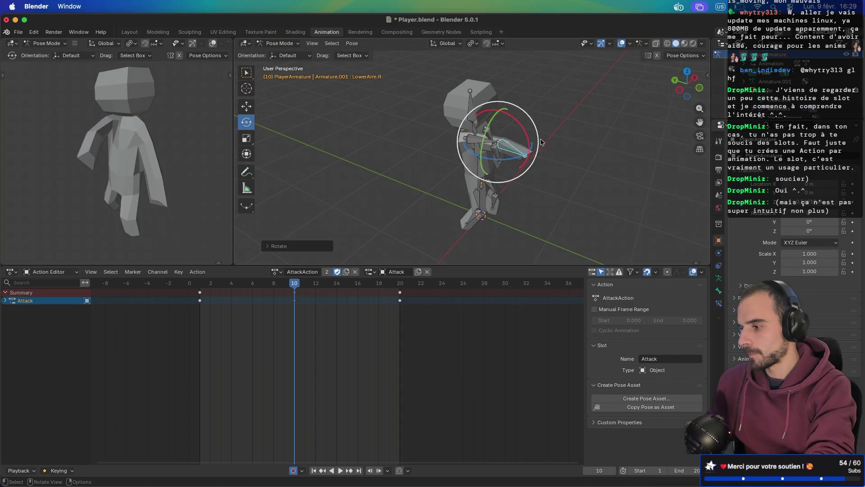
pyautogui.scroll(5, 568, 104)
pyautogui.scroll(5, 568, 108)
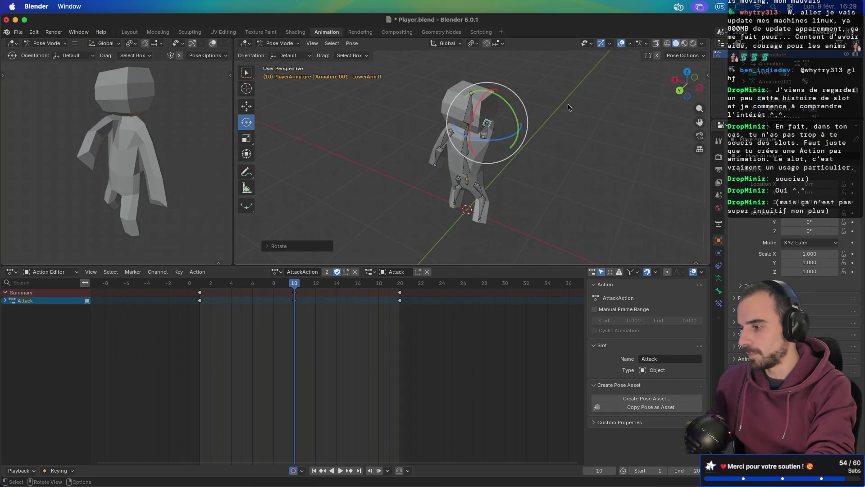
pyautogui.click(486, 141)
pyautogui.moveTo(496, 155); pyautogui.dragTo(526, 138)
# - Swing the raised right arm back down and bend LowerArm.R
pyautogui.scroll(5, 531, 132)
pyautogui.scroll(8, 531, 132)
pyautogui.scroll(5, 530, 132)
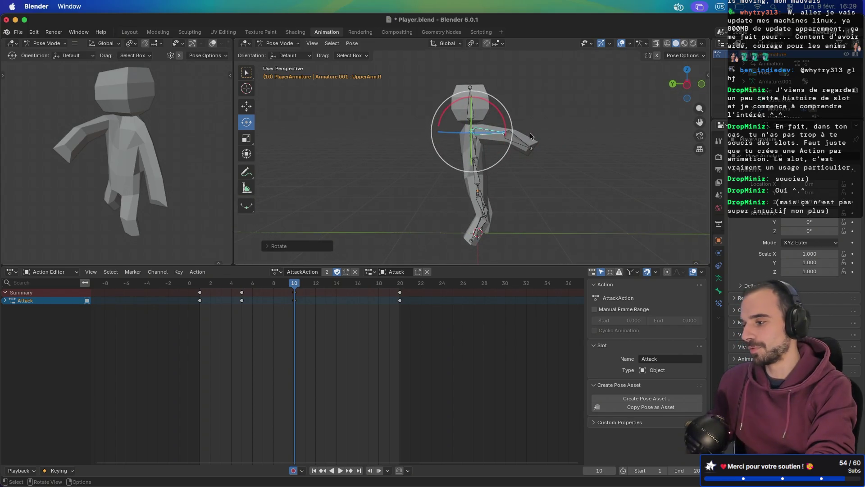
pyautogui.hscroll(-3, 530, 133)
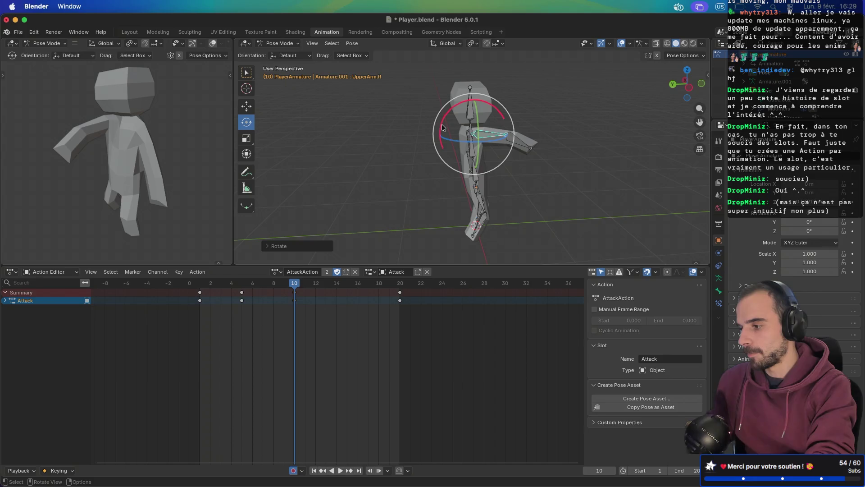
pyautogui.moveTo(442, 127); pyautogui.dragTo(449, 108)
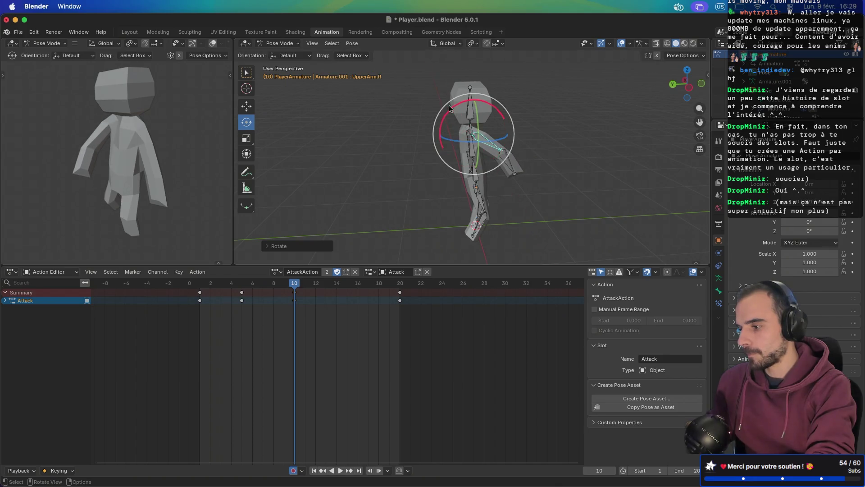
pyautogui.click(514, 170)
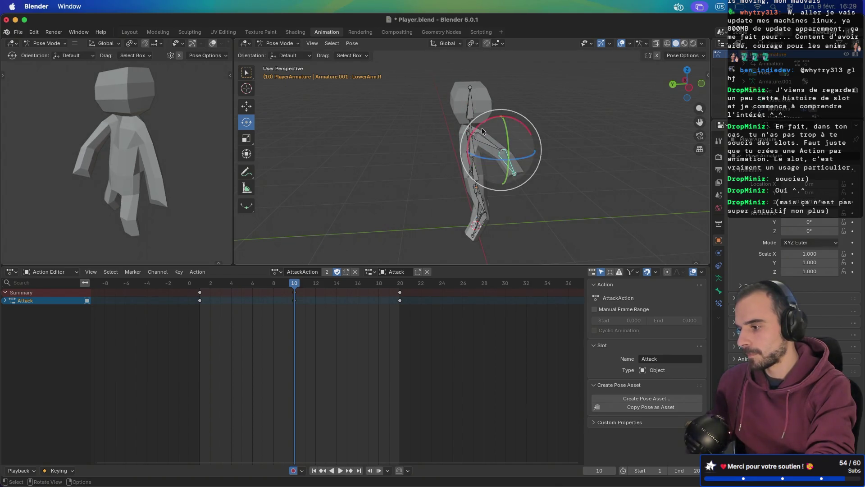
pyautogui.moveTo(482, 132); pyautogui.dragTo(549, 134)
# - Nudge LowerArm.R slightly around its Y axis and fine-tune UpperArm.R's rotation
pyautogui.hscroll(-10, 549, 134)
pyautogui.hscroll(-8, 549, 134)
pyautogui.moveTo(446, 165); pyautogui.dragTo(447, 162)
pyautogui.hscroll(-10, 447, 163)
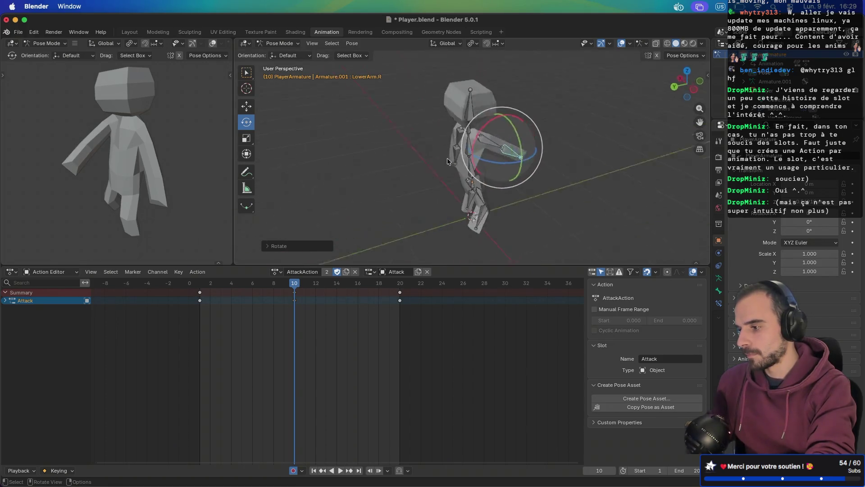
pyautogui.hscroll(-10, 448, 161)
pyautogui.hscroll(-8, 485, 138)
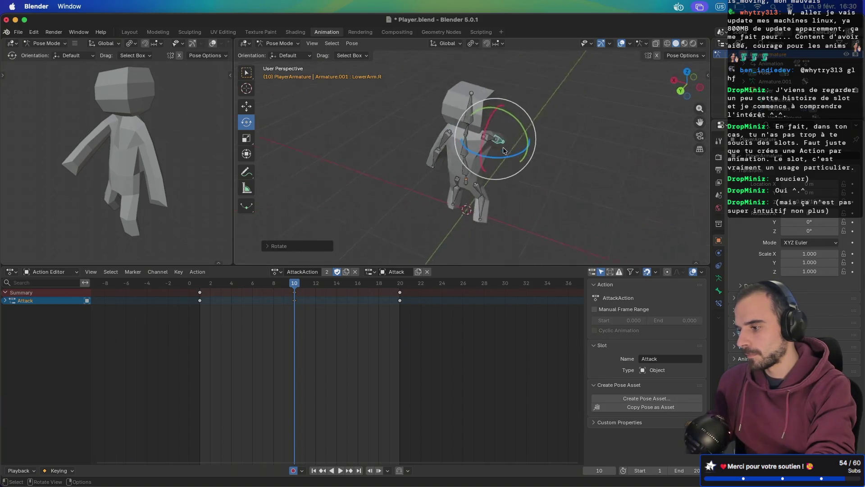
pyautogui.click(492, 143)
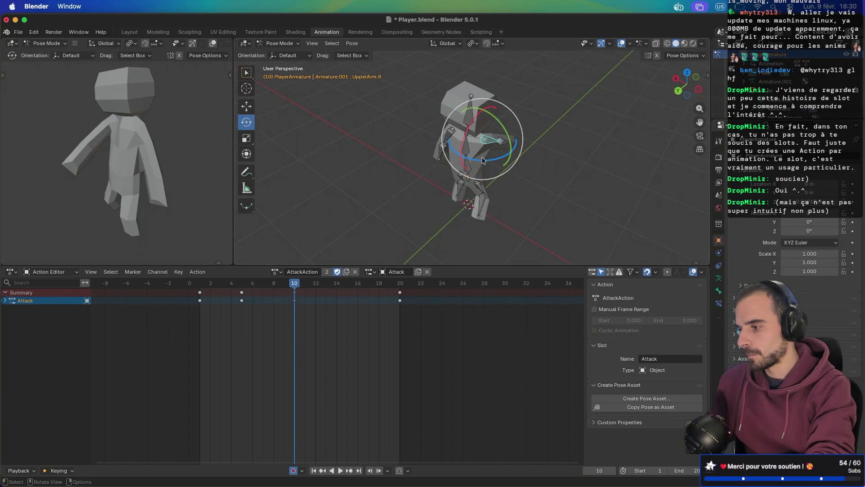
pyautogui.moveTo(483, 160); pyautogui.dragTo(486, 160)
pyautogui.hscroll(-5, 486, 160)
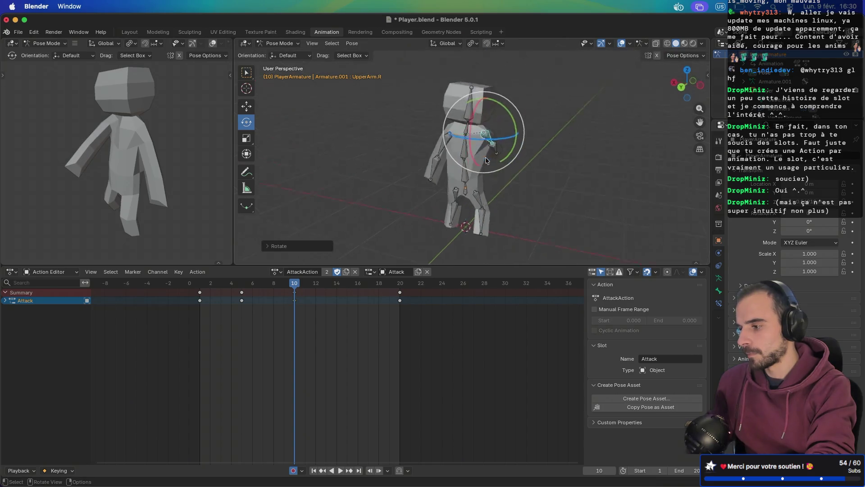
pyautogui.hscroll(5, 486, 160)
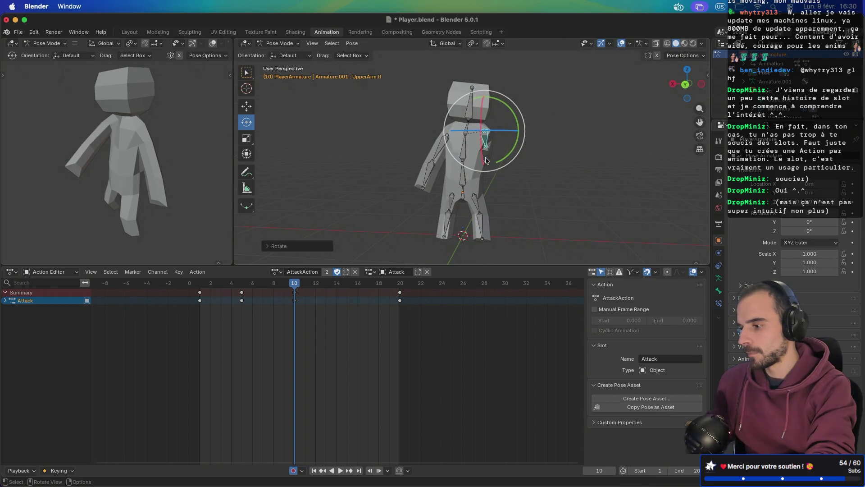
pyautogui.press('super+Tab')
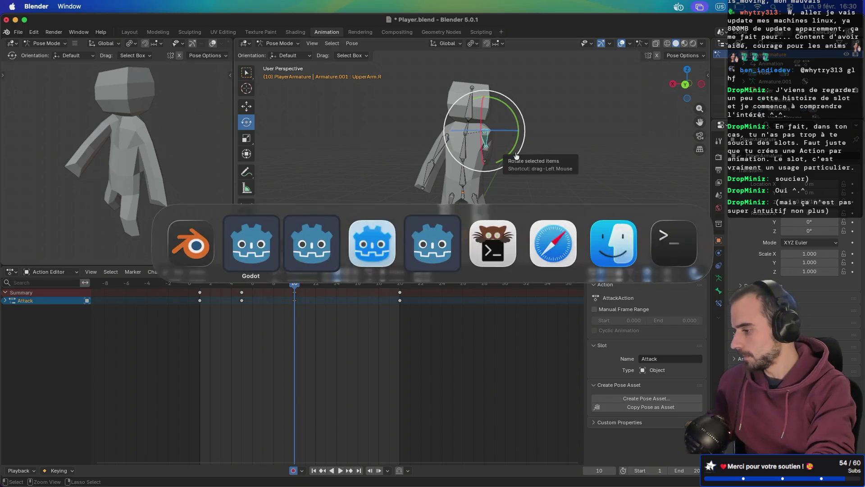
# - Check the running game window, then return to Blender
pyautogui.click(275, 237)
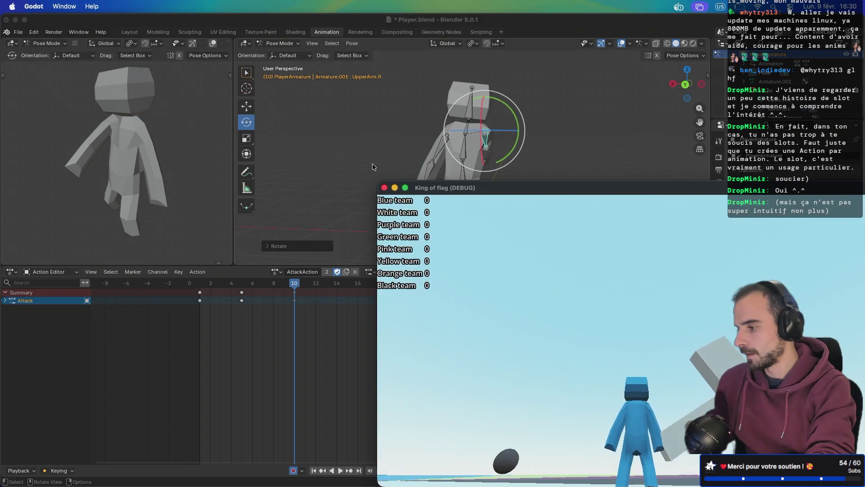
pyautogui.click(372, 163)
pyautogui.hscroll(10, 426, 168)
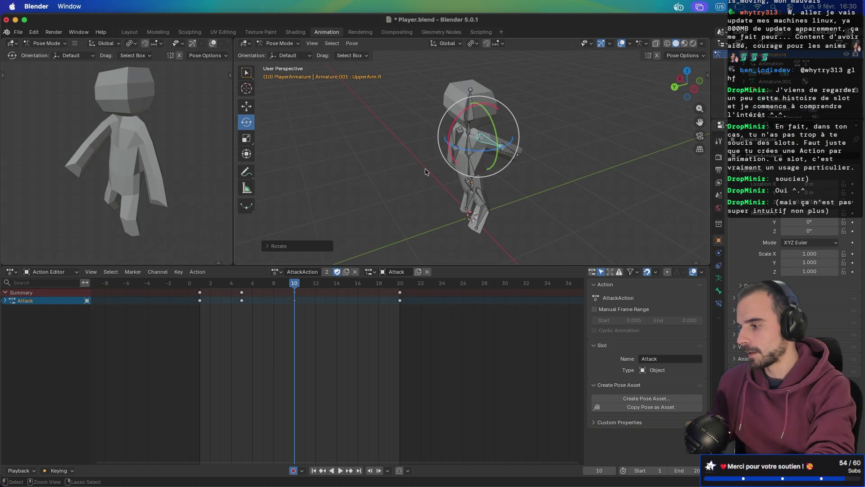
# - Export the character as glTF 2.0, overwriting Player.glb
pyautogui.click(17, 32)
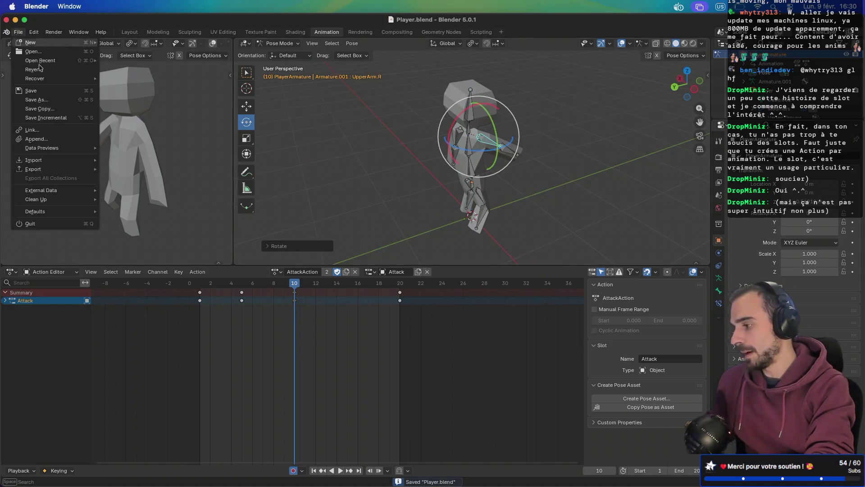
pyautogui.moveTo(58, 172)
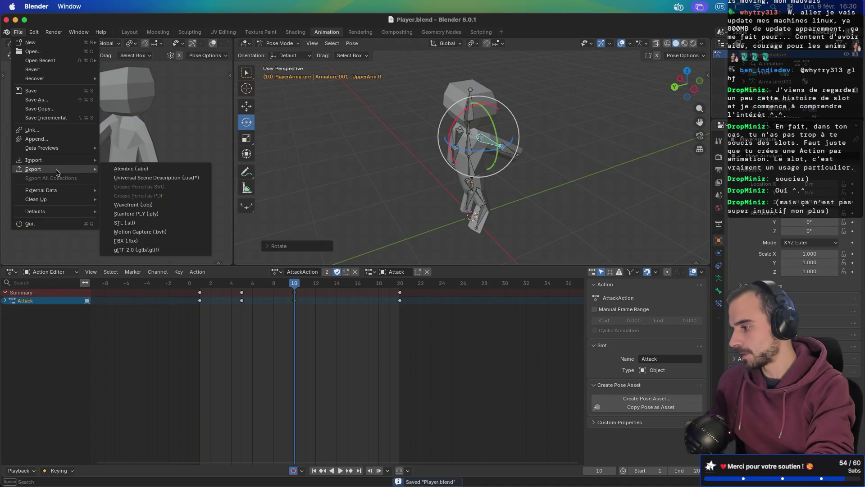
pyautogui.click(152, 251)
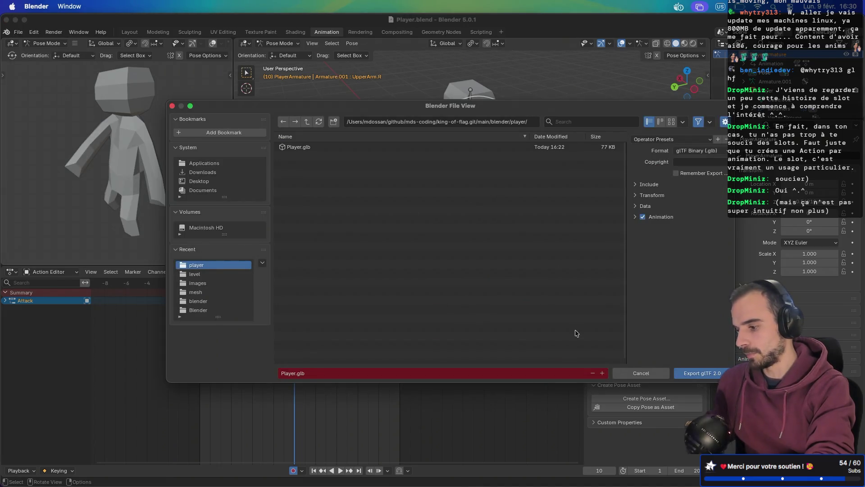
pyautogui.click(710, 377)
pyautogui.press('super+Tab')
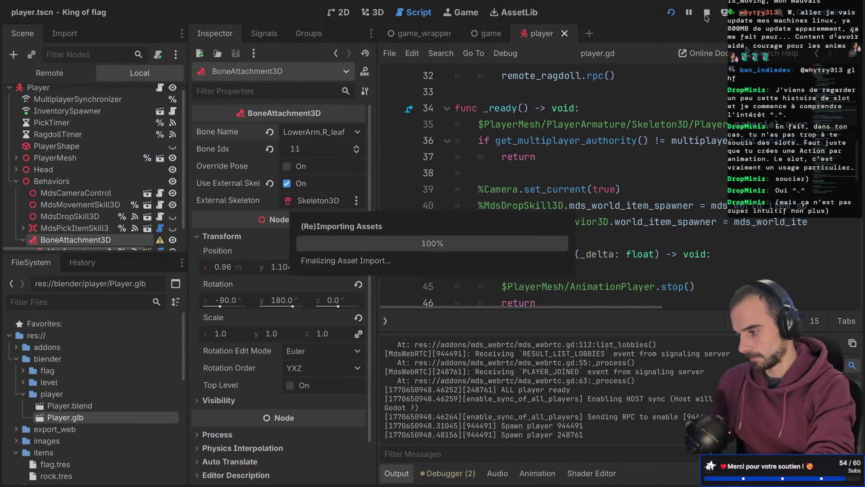
# - Stop and rerun King of flag, move the window aside, and create a lobby to start the match
pyautogui.click(707, 17)
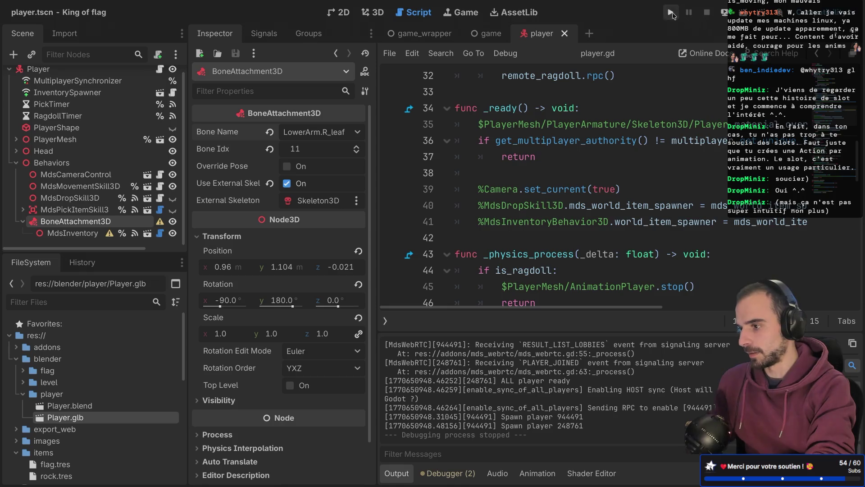
pyautogui.click(671, 12)
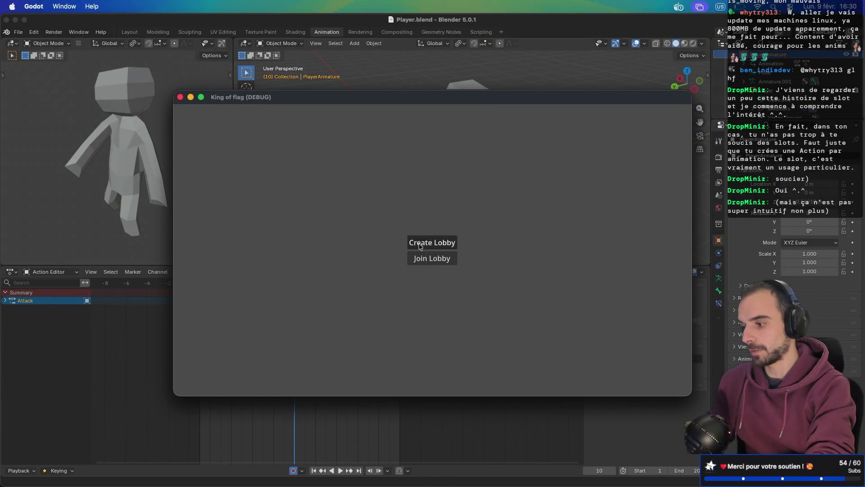
pyautogui.moveTo(419, 104); pyautogui.dragTo(573, 195)
pyautogui.click(570, 354)
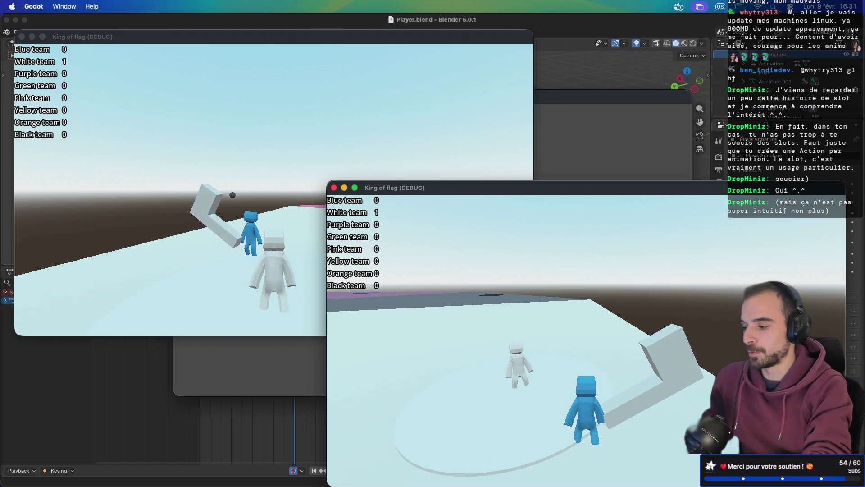
pyautogui.press('super+Tab')
pyautogui.press('super+Tab')
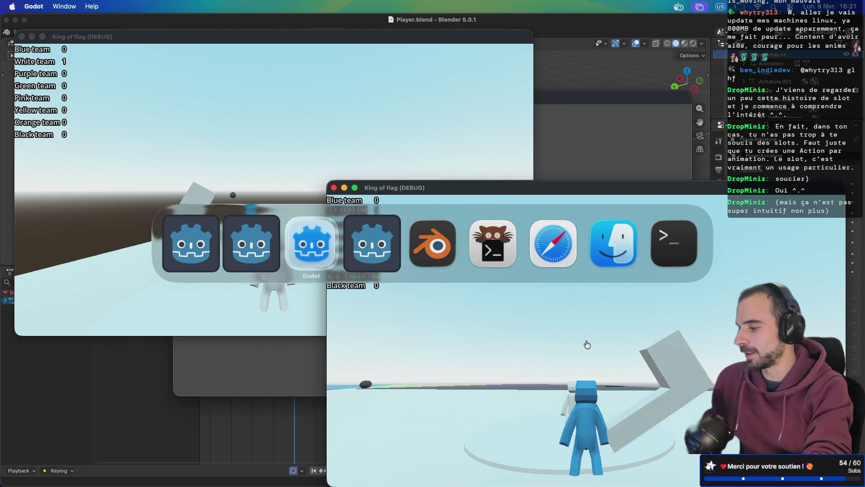
# - Play the Attack animation in Blender's side view and compare it against the rest pose
pyautogui.press('super+Tab')
pyautogui.press('super+Tab')
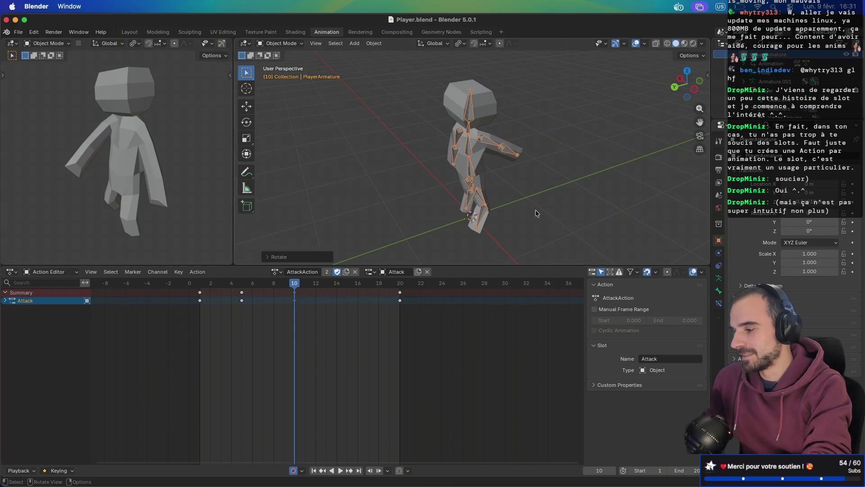
pyautogui.press('ctrl+KP_3')
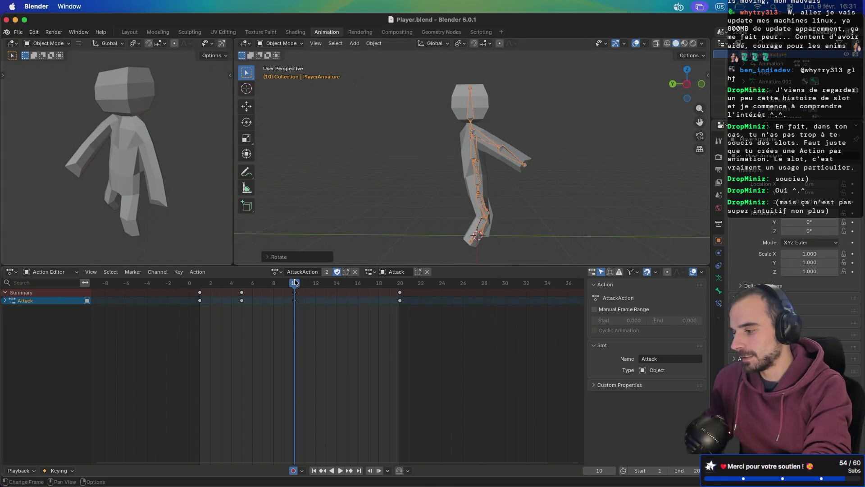
pyautogui.press('space')
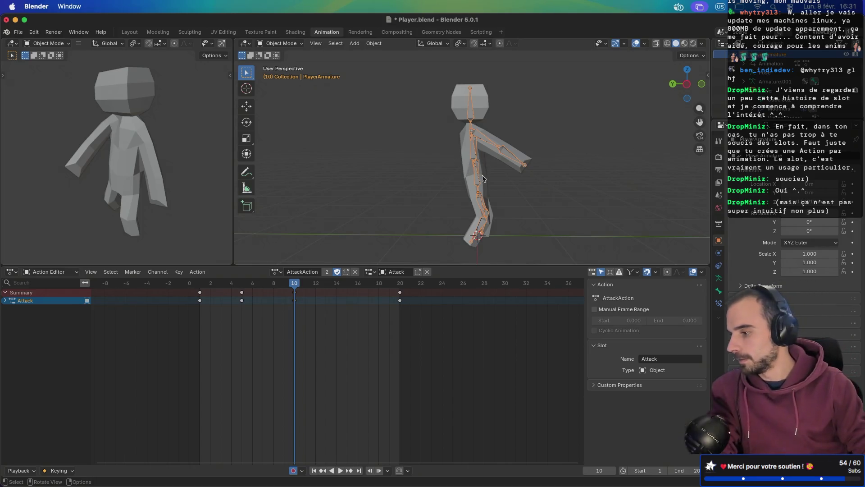
pyautogui.press('Tab')
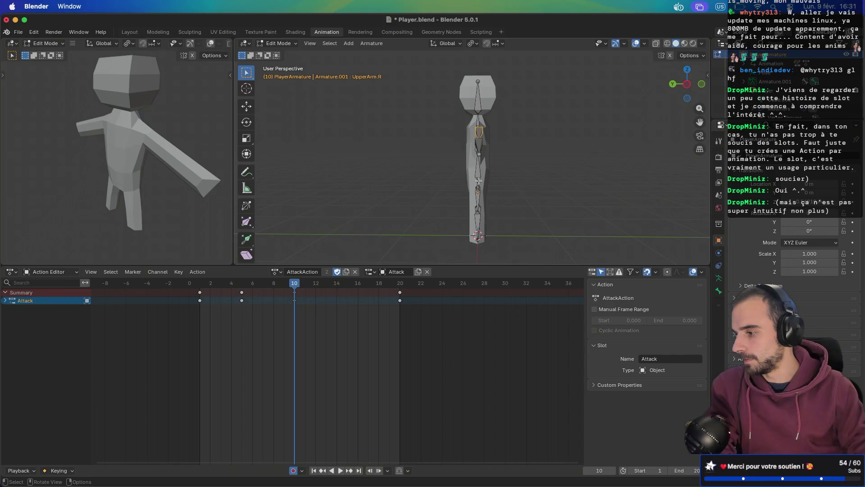
pyautogui.press('Tab')
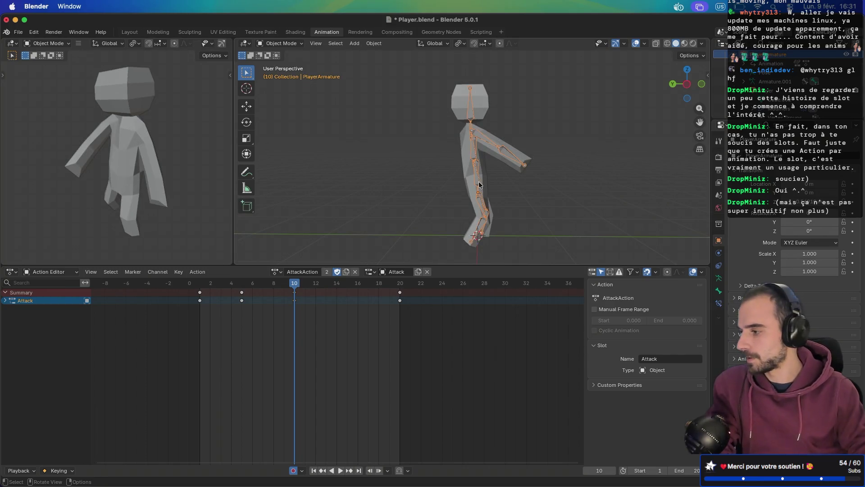
# - In Pose Mode, rotate UpperArm.R on X to raise the right arm higher at frame 10
pyautogui.hotkey('ctrl', 'Tab')
pyautogui.moveTo(452, 150)
pyautogui.mouseDown()
pyautogui.moveTo(498, 168)
pyautogui.moveTo(585, 173)
pyautogui.moveTo(524, 168)
pyautogui.moveTo(477, 141)
pyautogui.mouseUp()
pyautogui.moveTo(452, 105)
pyautogui.mouseDown()
pyautogui.moveTo(404, 175)
pyautogui.moveTo(556, 139)
pyautogui.moveTo(548, 139)
pyautogui.mouseUp()
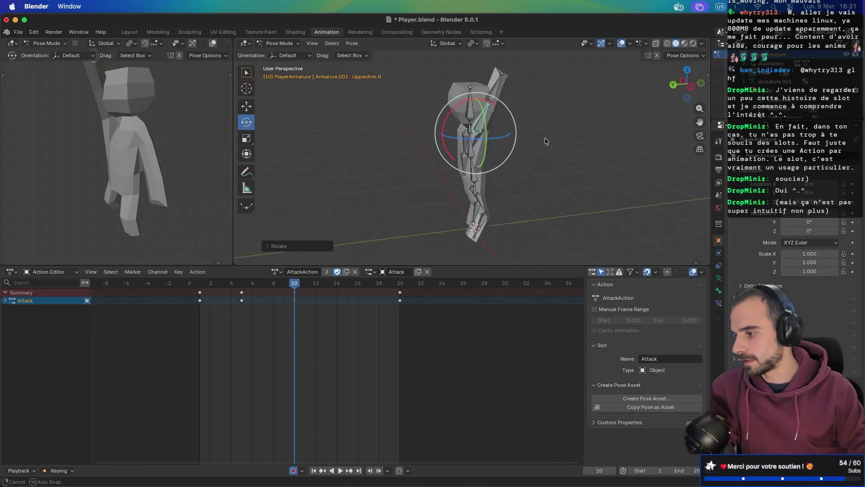
# - At frame 10, rotate the Belly and Torso bones so the upper body tilts
pyautogui.click(476, 180)
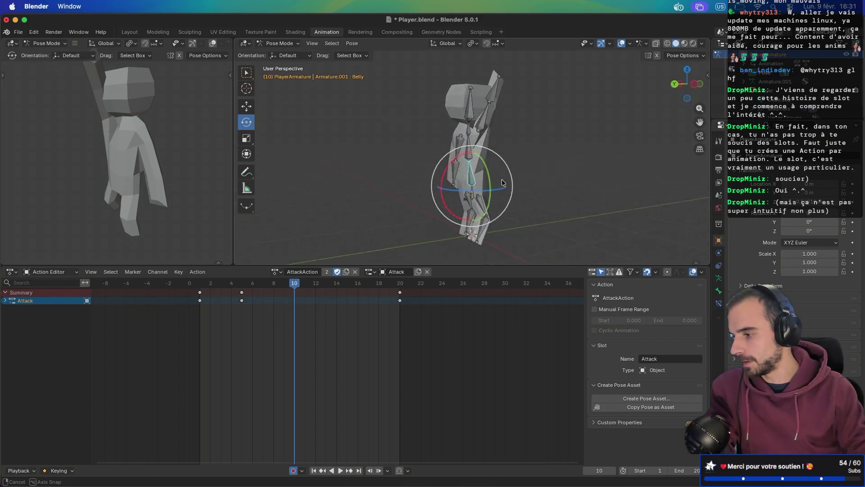
pyautogui.moveTo(445, 171)
pyautogui.mouseDown()
pyautogui.moveTo(446, 163)
pyautogui.moveTo(444, 169)
pyautogui.mouseUp()
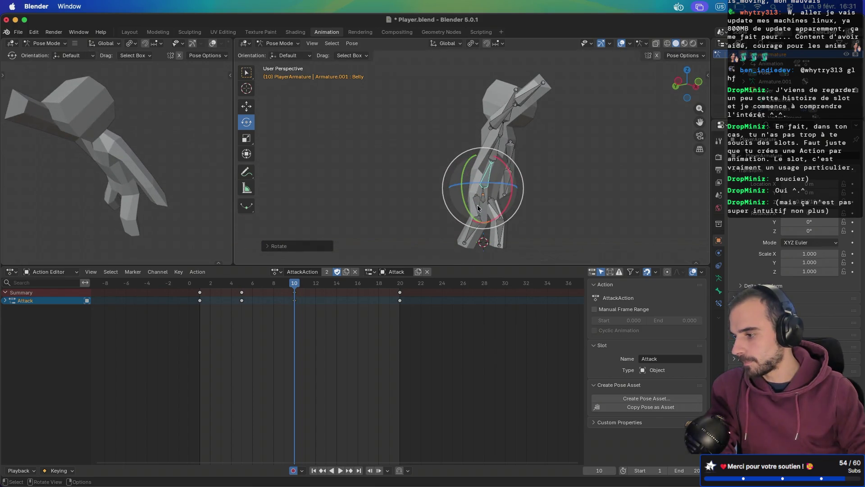
pyautogui.click(485, 202)
pyautogui.hscroll(-5, 487, 200)
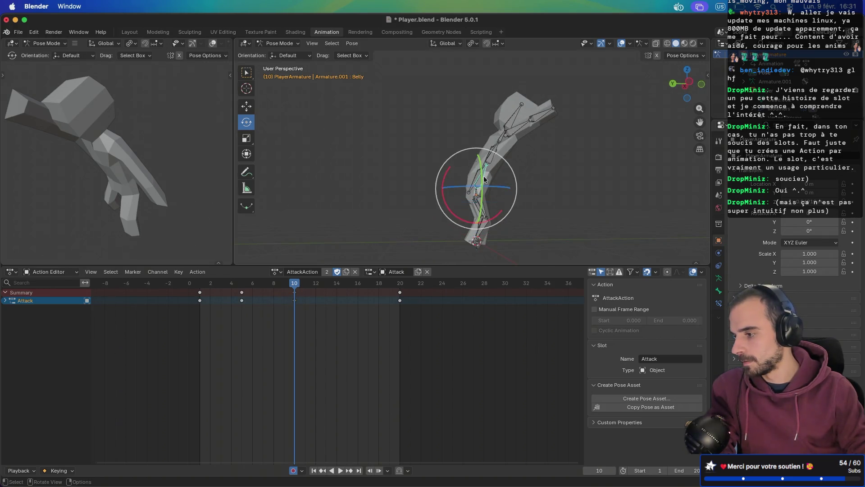
pyautogui.hscroll(-3, 534, 176)
pyautogui.click(498, 163)
pyautogui.moveTo(465, 141)
pyautogui.mouseDown()
pyautogui.moveTo(514, 127)
pyautogui.moveTo(596, 160)
pyautogui.moveTo(585, 164)
pyautogui.mouseUp()
# - Swing the right upper arm down, undoing an extra unwanted rotation
pyautogui.click(524, 137)
pyautogui.scroll(-3, 542, 153)
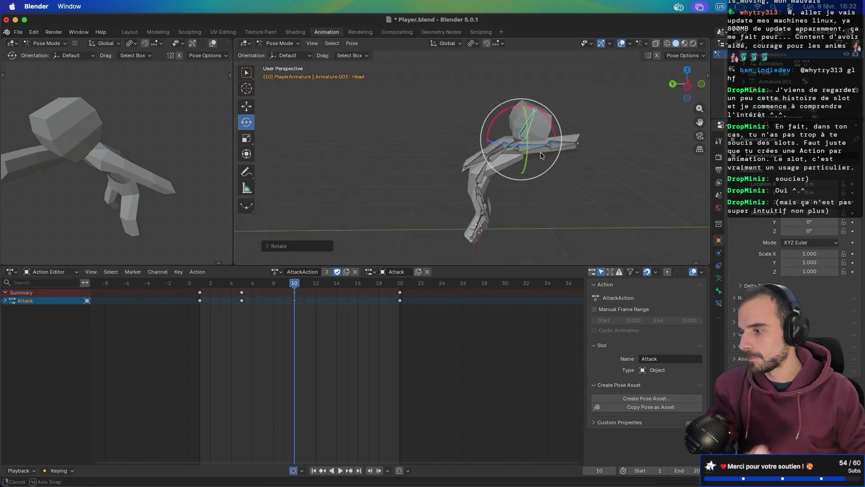
pyautogui.click(526, 148)
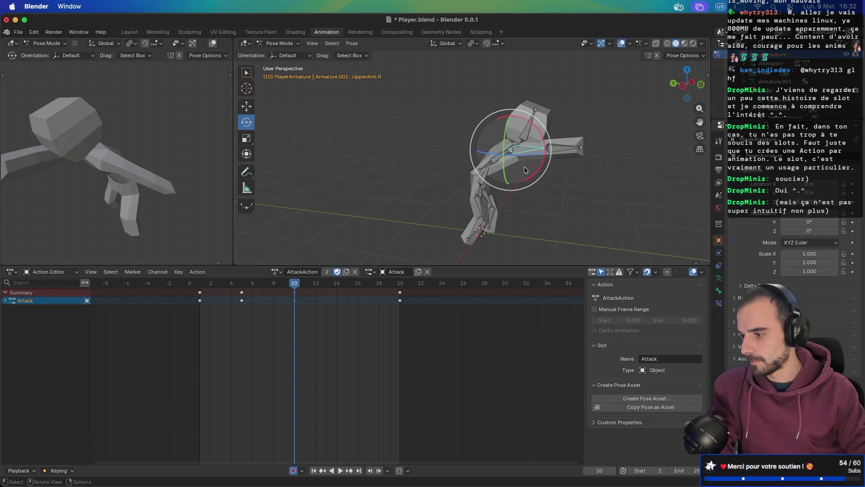
pyautogui.moveTo(533, 175); pyautogui.dragTo(527, 196)
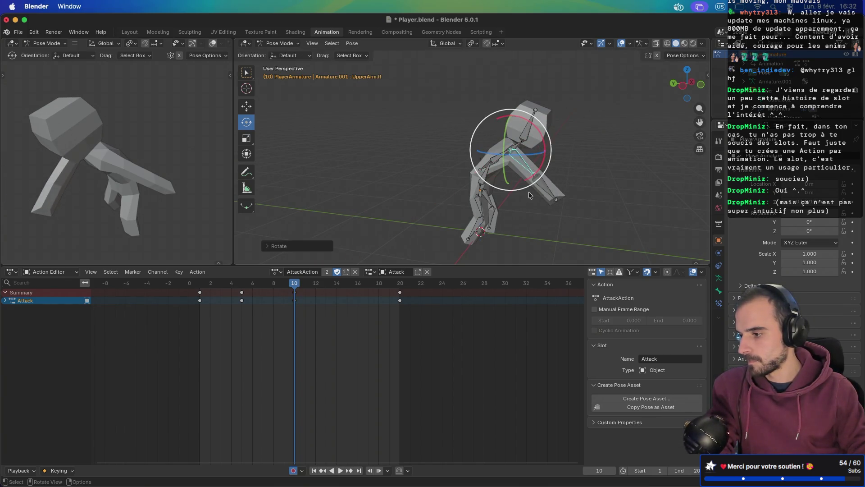
pyautogui.click(549, 186)
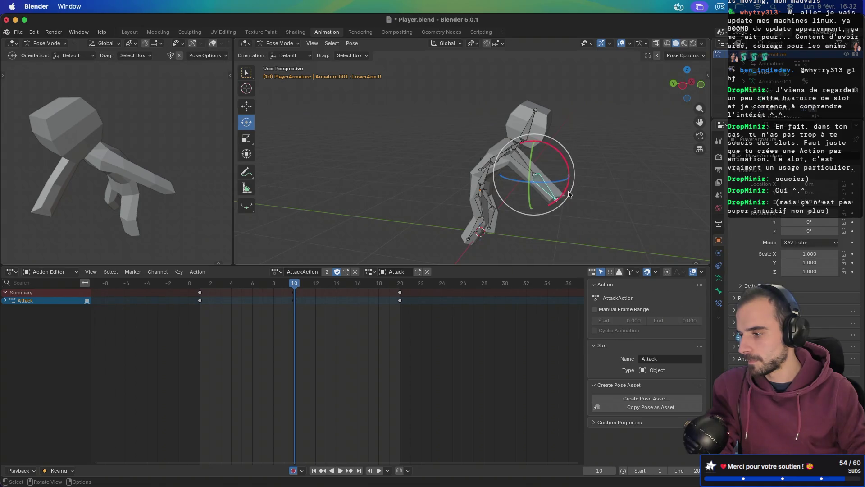
pyautogui.click(524, 167)
pyautogui.moveTo(547, 151)
pyautogui.mouseDown()
pyautogui.moveTo(529, 135)
pyautogui.moveTo(544, 183)
pyautogui.moveTo(569, 163)
pyautogui.moveTo(617, 168)
pyautogui.mouseUp()
pyautogui.hotkey('ctrl', 'z')
# - Rotate the left upper arm forward with R
pyautogui.click(513, 197)
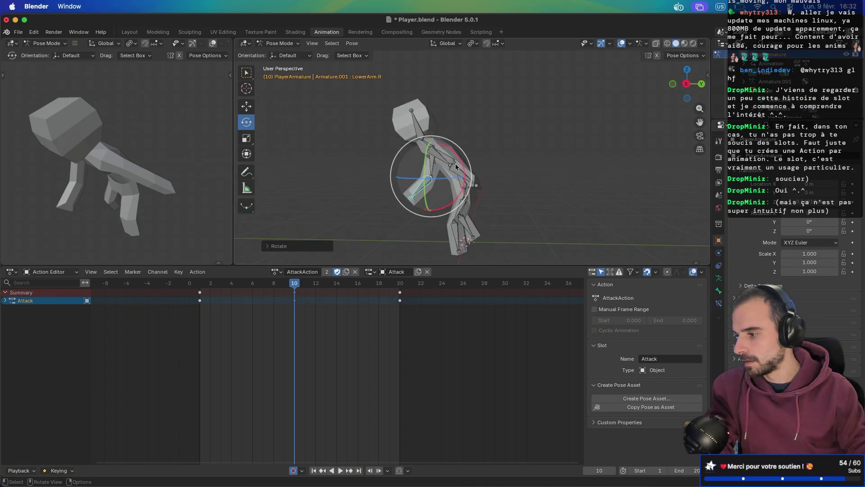
pyautogui.click(430, 172)
pyautogui.moveTo(430, 171); pyautogui.dragTo(431, 157)
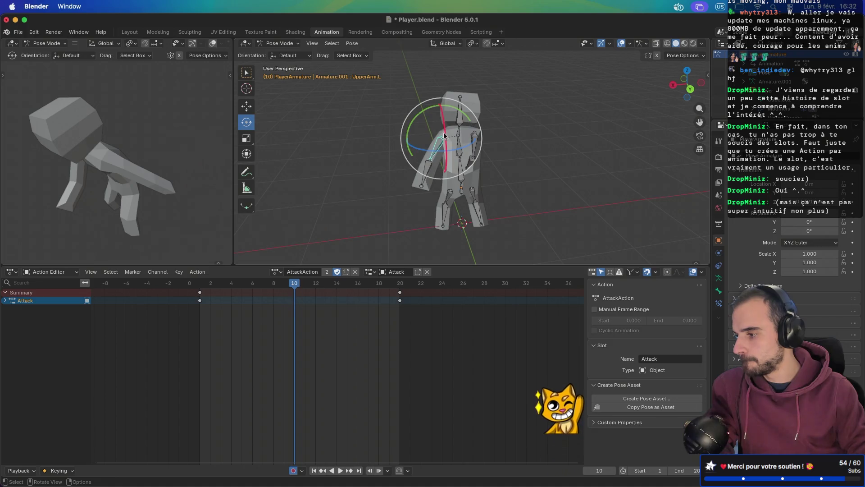
pyautogui.moveTo(450, 135); pyautogui.dragTo(527, 143)
pyautogui.press('r')
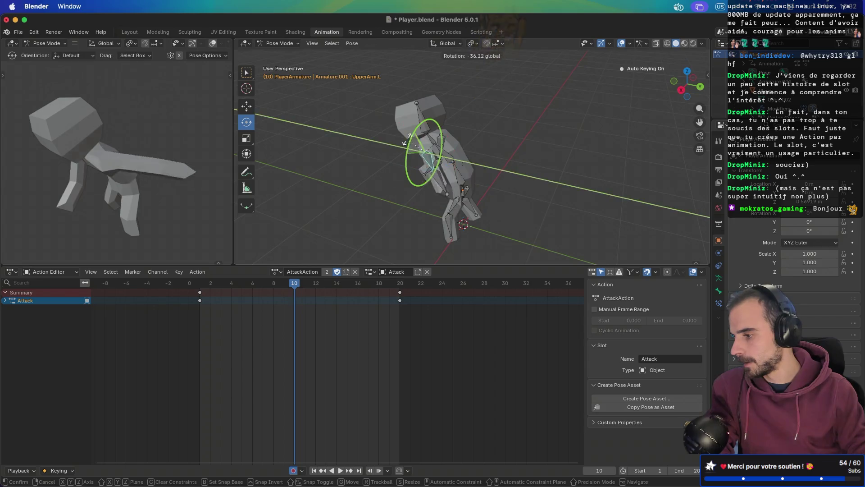
pyautogui.click(455, 155)
pyautogui.moveTo(456, 155)
pyautogui.mouseDown()
pyautogui.moveTo(463, 159)
pyautogui.moveTo(430, 151)
pyautogui.moveTo(645, 131)
pyautogui.moveTo(629, 117)
pyautogui.moveTo(554, 111)
pyautogui.moveTo(444, 185)
pyautogui.mouseUp()
# - Play back the reworked Attack animation, scrub to frame 10, and select all bones
pyautogui.press('space')
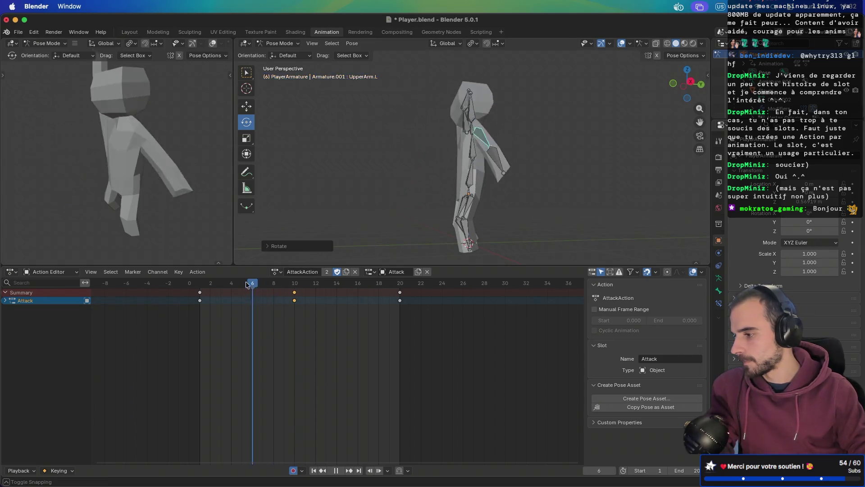
pyautogui.moveTo(220, 283); pyautogui.dragTo(399, 288)
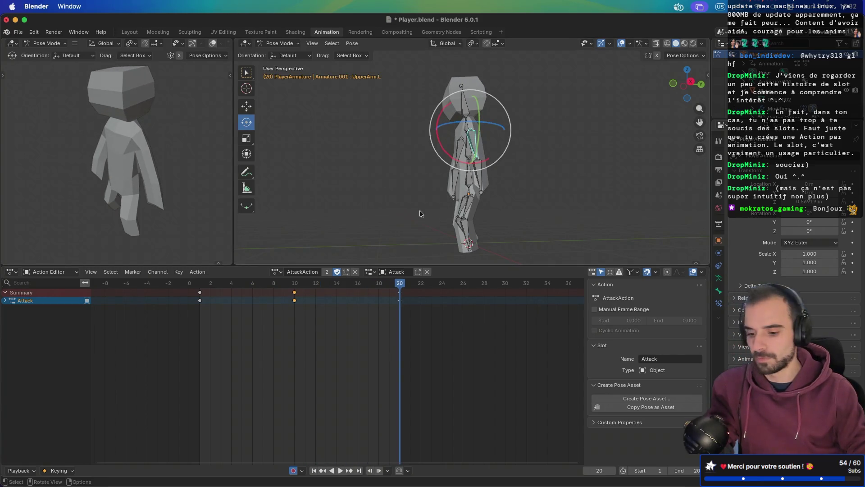
pyautogui.press('a')
pyautogui.click(18, 33)
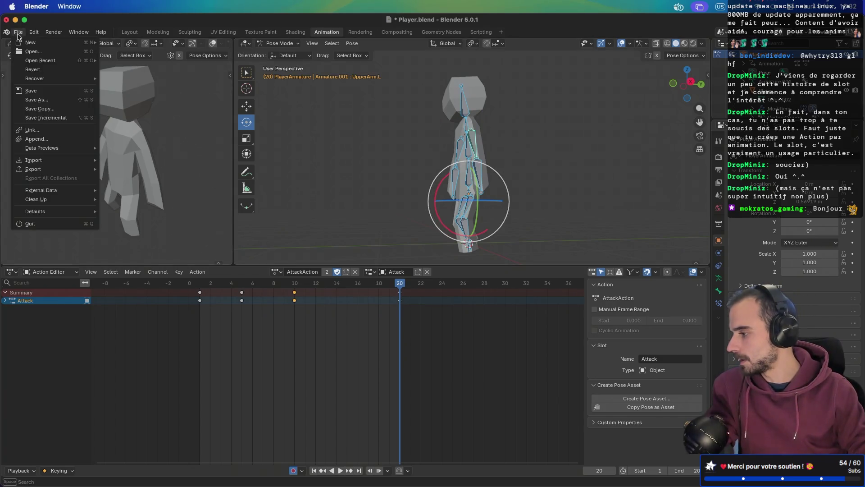
# - Re-export the player as Player.glb with the glTF 2.0 exporter and return to Godot
pyautogui.moveTo(52, 174)
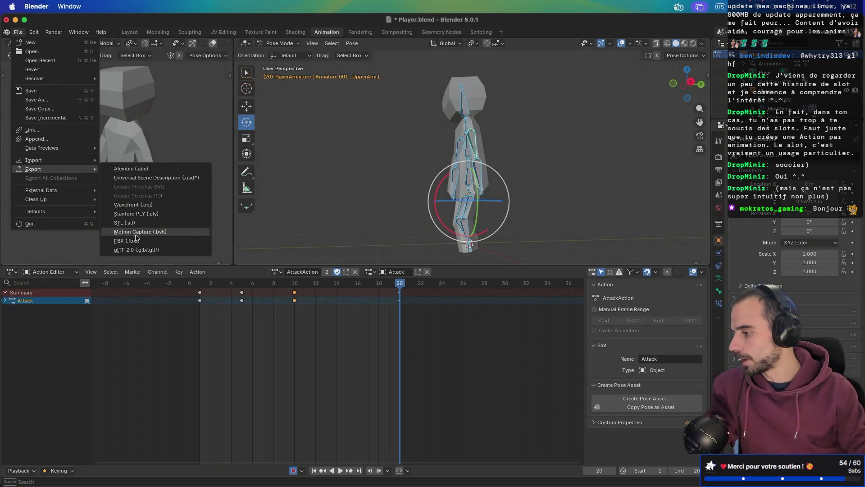
pyautogui.click(136, 249)
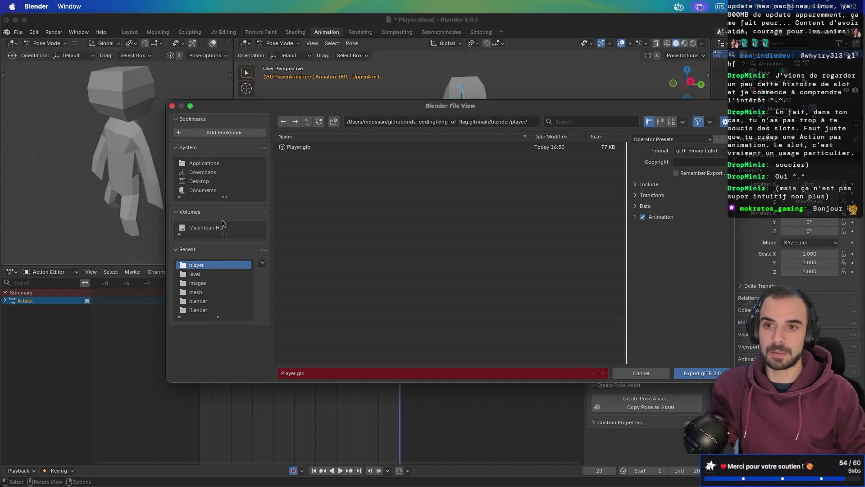
pyautogui.click(698, 373)
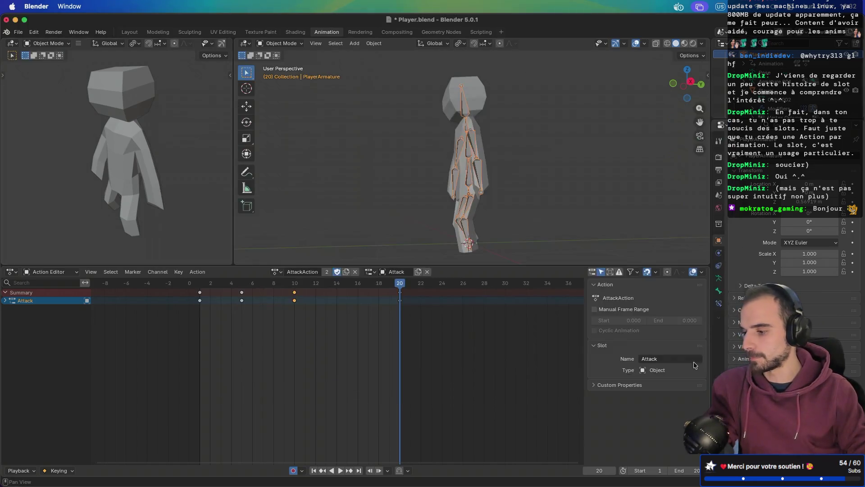
pyautogui.hotkey('ctrl', 'Right')
pyautogui.hotkey('ctrl', 'Right')
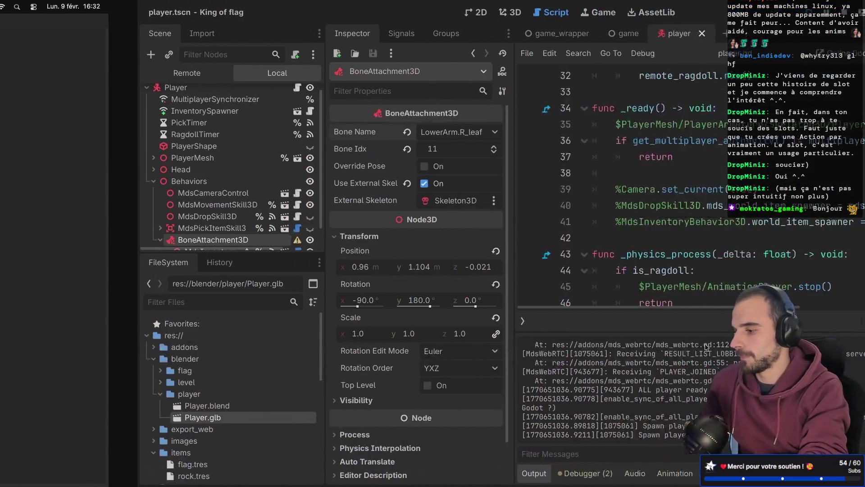
# - Join the second game instance to the lobby, start the match, then switch to Blender
pyautogui.hotkey('ctrl', 'Left')
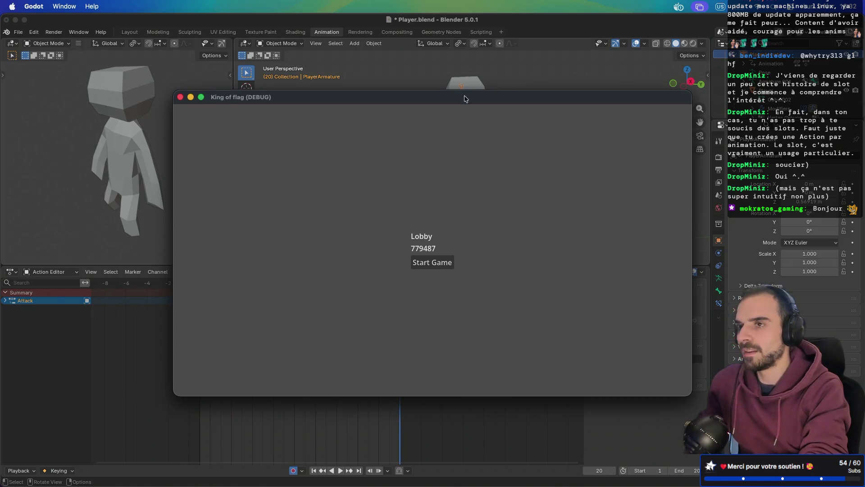
pyautogui.click(443, 262)
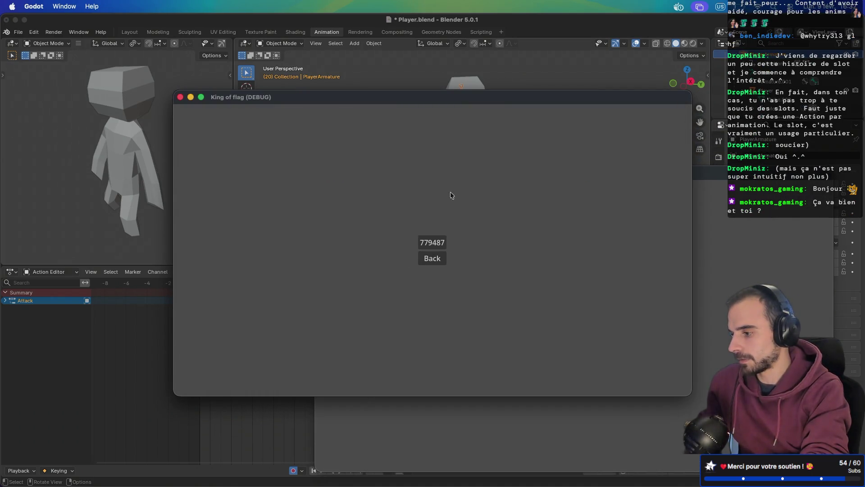
pyautogui.moveTo(494, 102); pyautogui.dragTo(340, 22)
pyautogui.press('Return')
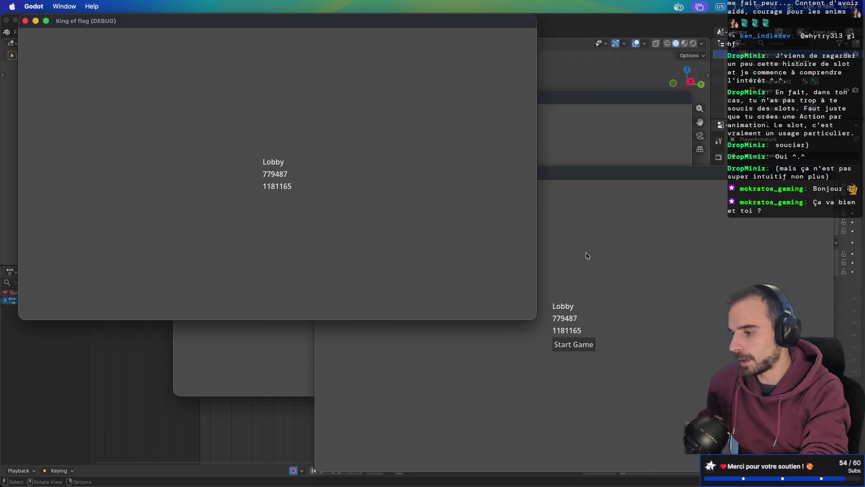
pyautogui.click(581, 350)
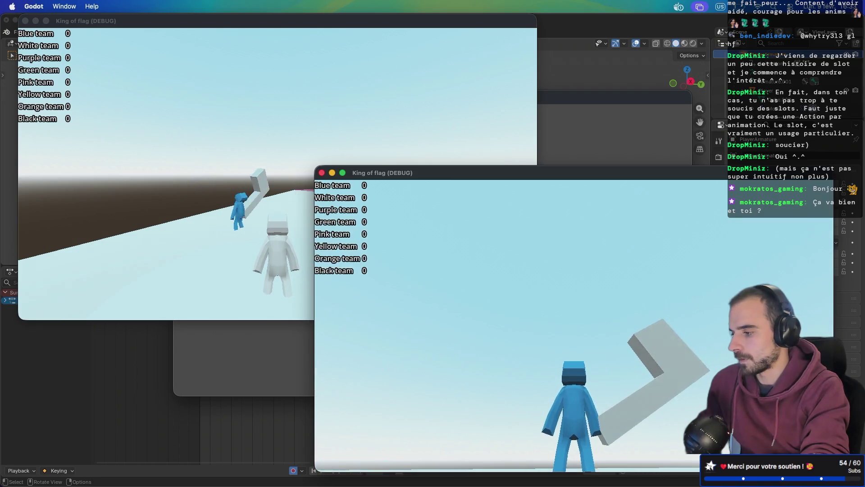
pyautogui.press('super+Tab')
pyautogui.press('Tab')
pyautogui.press('Tab')
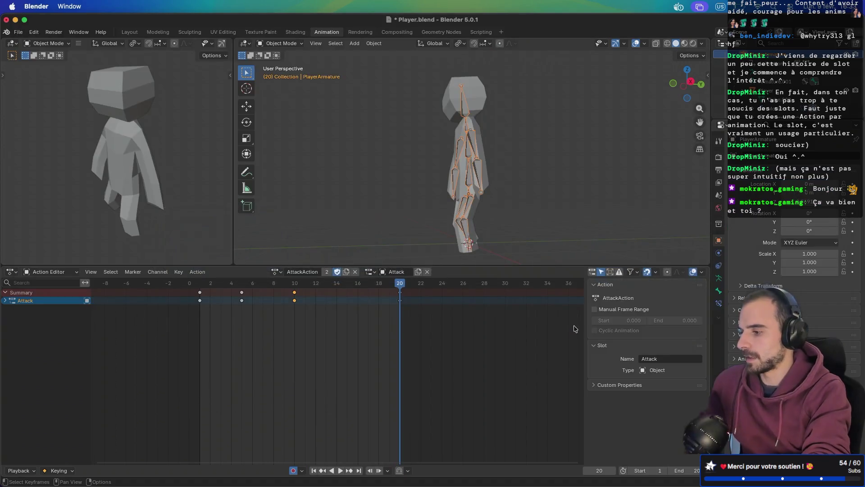
# - Select the Player mesh, assign AttackAction from the Action Editor's dropdown, and play it
pyautogui.click(295, 283)
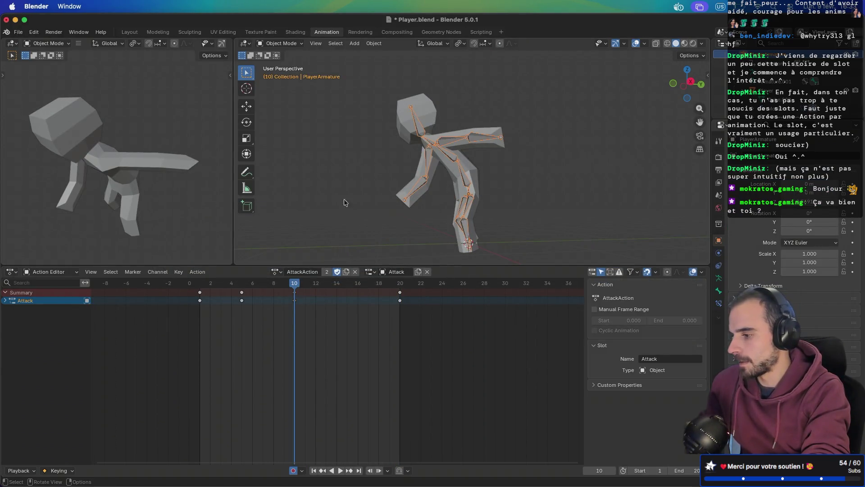
pyautogui.click(404, 187)
pyautogui.hscroll(-10, 405, 187)
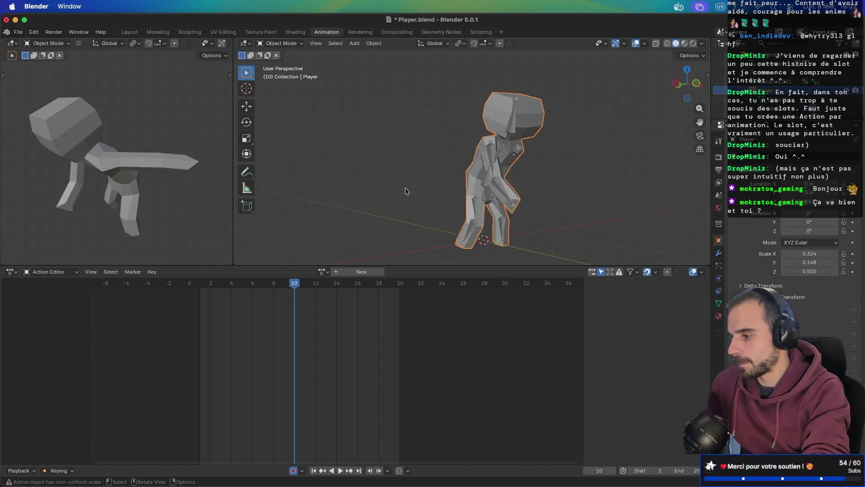
pyautogui.hscroll(-2, 405, 188)
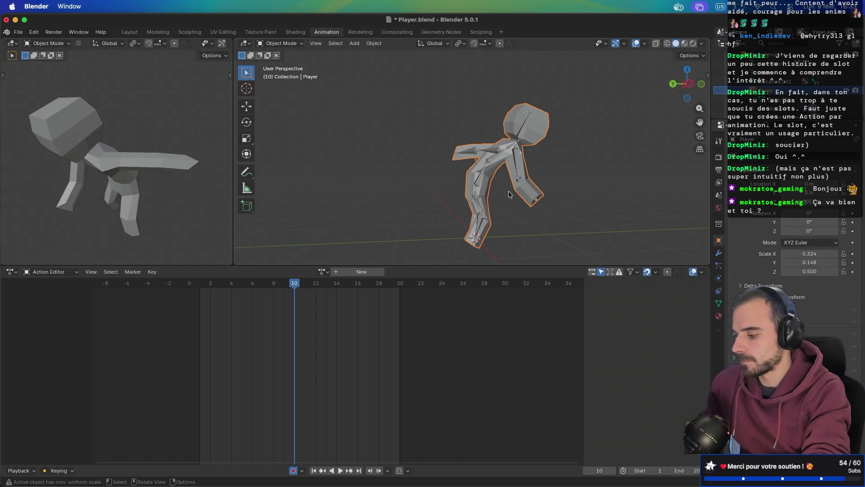
pyautogui.hotkey('ctrl', 'Tab')
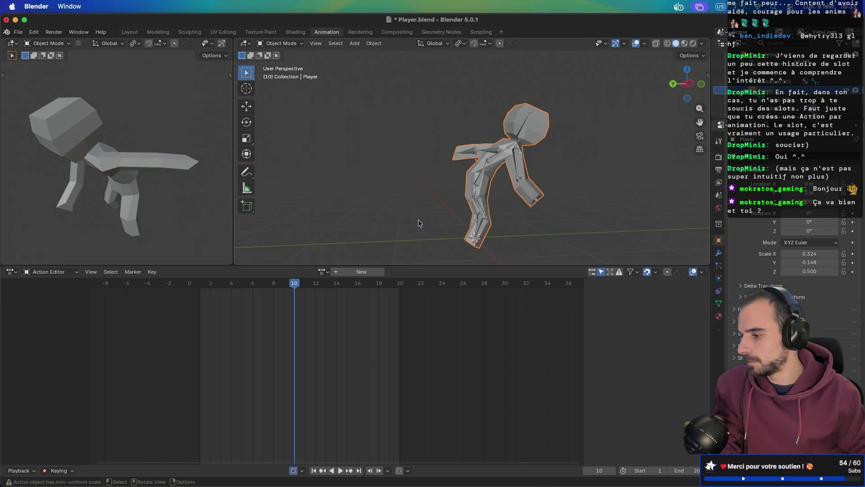
pyautogui.click(322, 273)
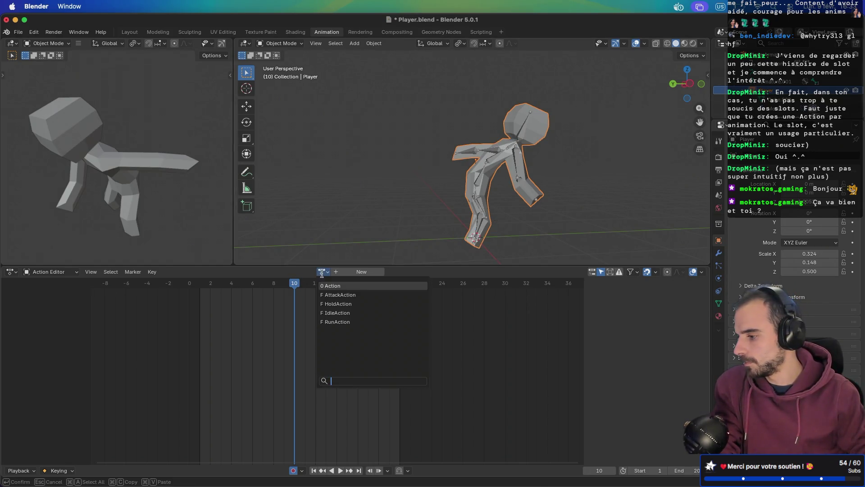
pyautogui.click(344, 299)
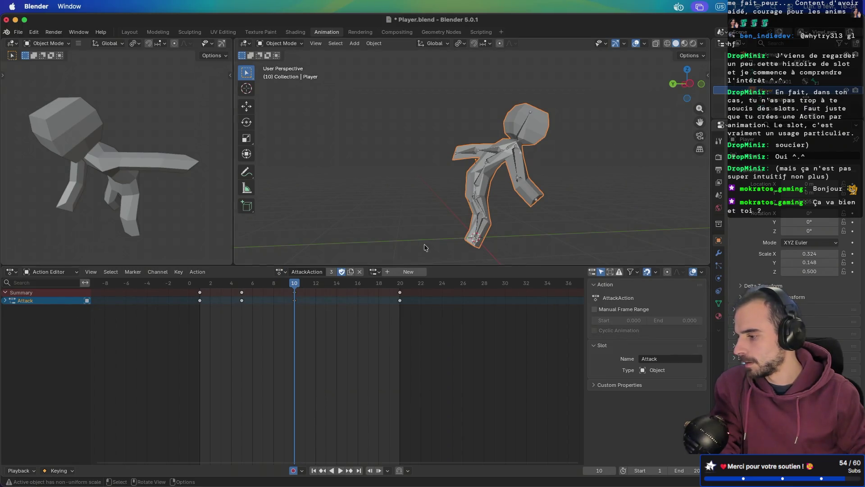
pyautogui.press('space')
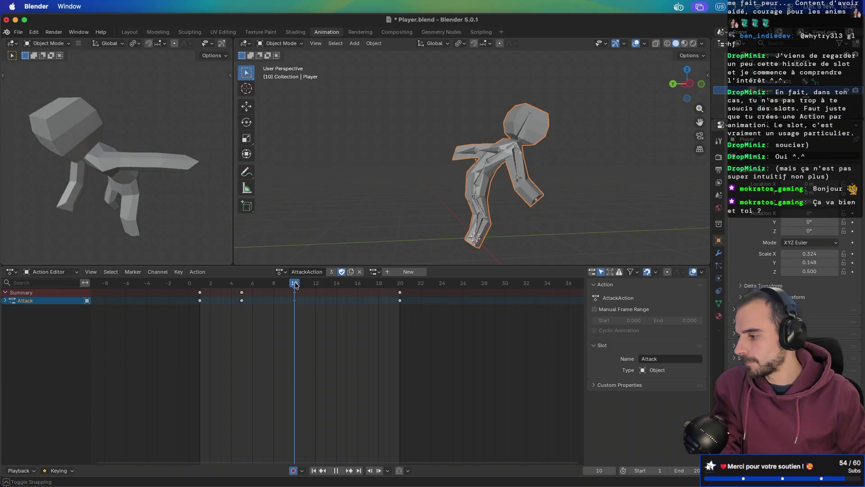
pyautogui.hotkey('ctrl', 'Tab')
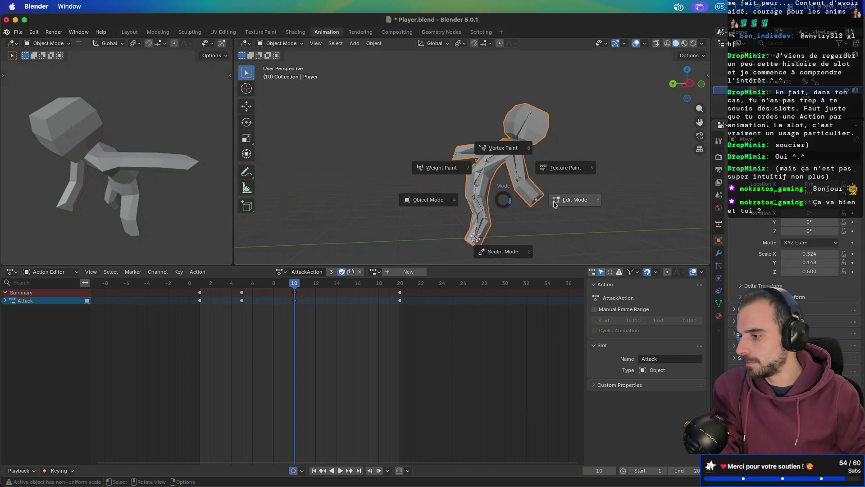
# - Enter Pose Mode and rotate the right lower arm into the strike at frame 10
pyautogui.press('Escape')
pyautogui.click(494, 159)
pyautogui.hotkey('ctrl', 'Tab')
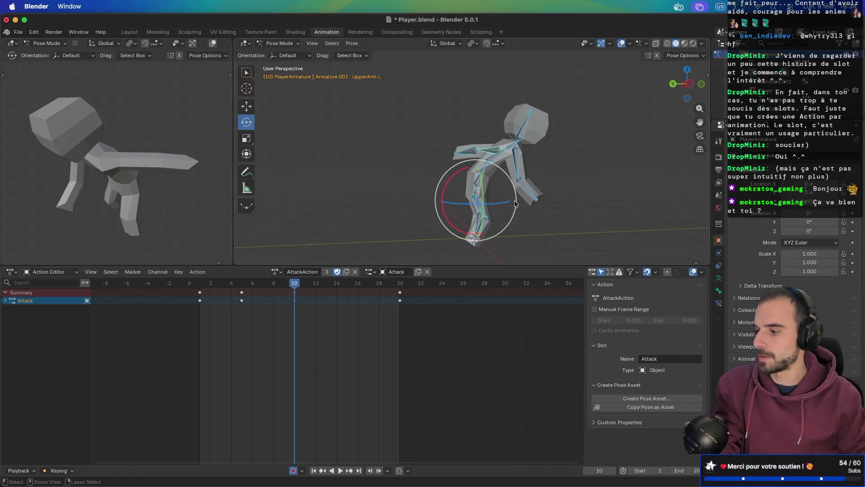
pyautogui.click(523, 186)
pyautogui.press('r')
pyautogui.press('r')
pyautogui.click(548, 190)
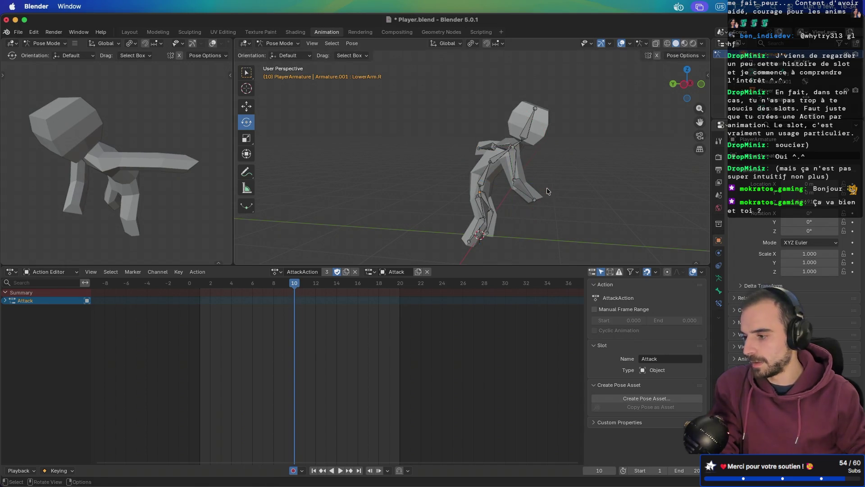
pyautogui.moveTo(544, 167); pyautogui.dragTo(546, 189)
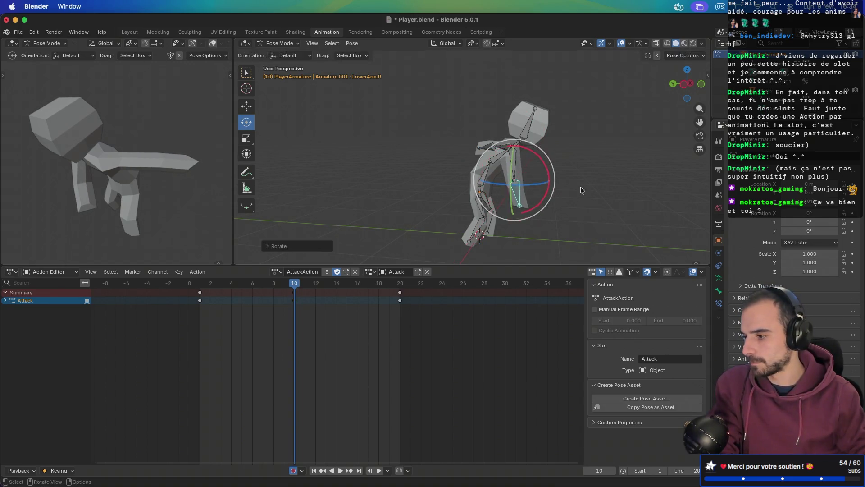
# - From the front view, raise the right upper arm vertically, discarding a Base bone tilt
pyautogui.press('KP_1')
pyautogui.hscroll(-10, 487, 170)
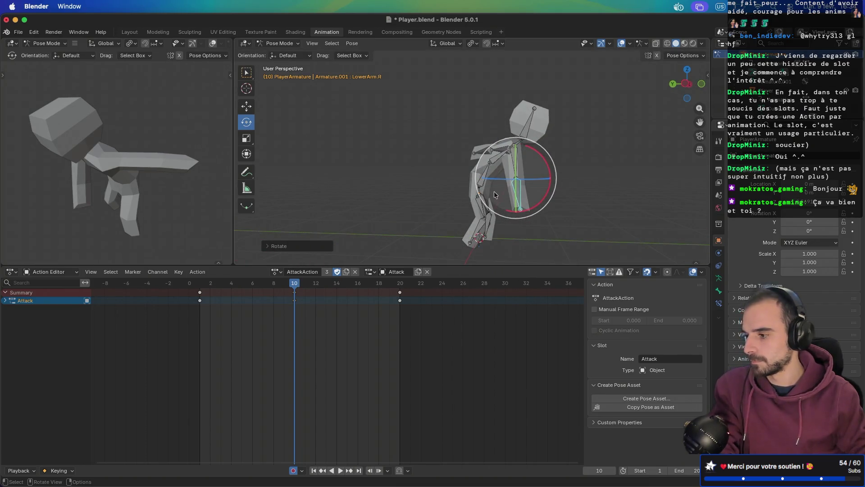
pyautogui.hscroll(-5, 518, 187)
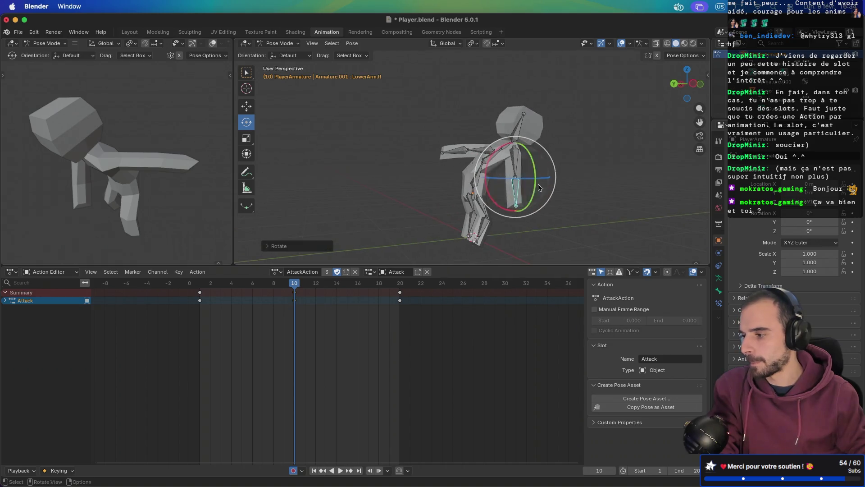
pyautogui.click(472, 195)
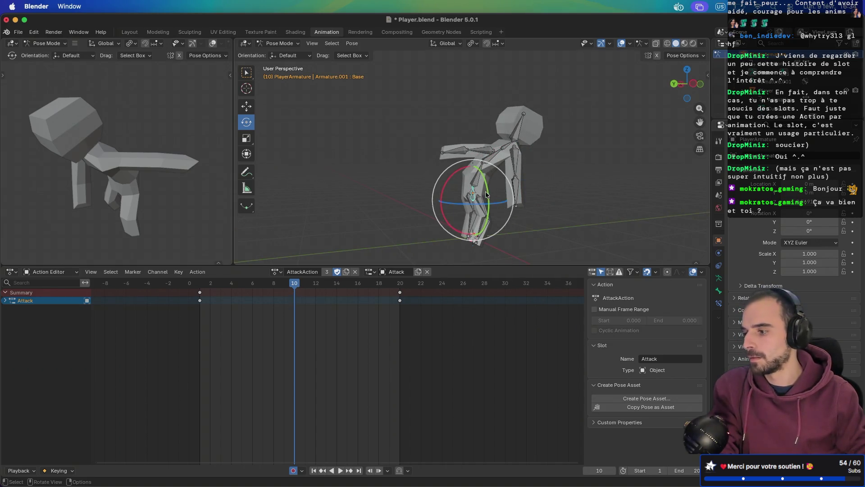
pyautogui.moveTo(460, 180); pyautogui.dragTo(468, 174)
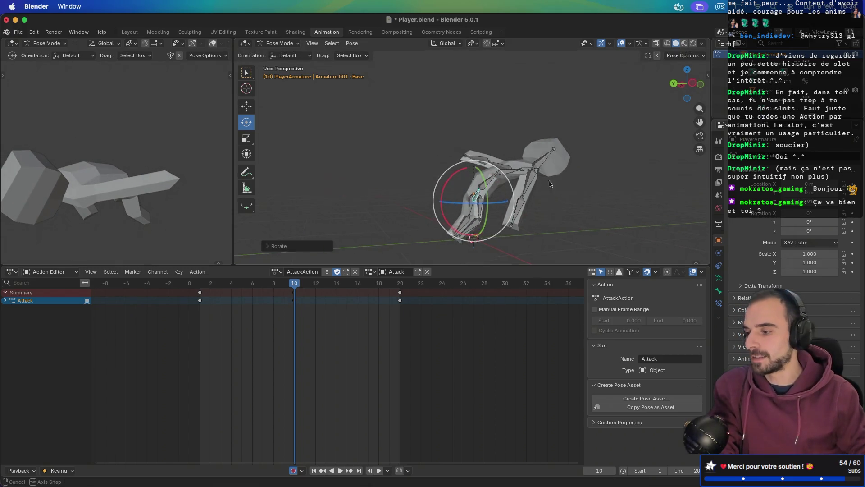
pyautogui.hotkey('ctrl', 'z')
pyautogui.click(535, 189)
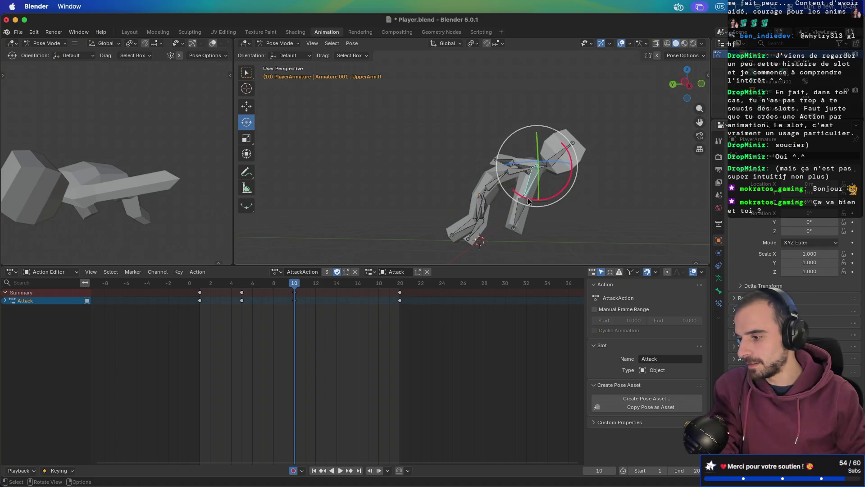
pyautogui.moveTo(529, 201)
pyautogui.mouseDown()
pyautogui.moveTo(478, 227)
pyautogui.moveTo(517, 205)
pyautogui.moveTo(502, 233)
pyautogui.moveTo(499, 226)
pyautogui.moveTo(505, 216)
pyautogui.moveTo(514, 241)
pyautogui.mouseUp()
# - Rotate both hip and calf bones to bend the legs into a strike stance
pyautogui.click(478, 228)
pyautogui.click(504, 216)
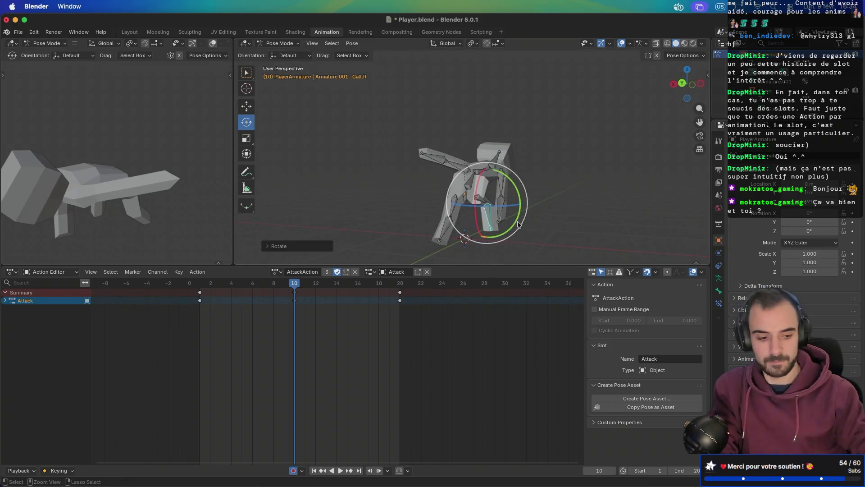
pyautogui.press('ctrl+KP_3')
pyautogui.press('KP_3')
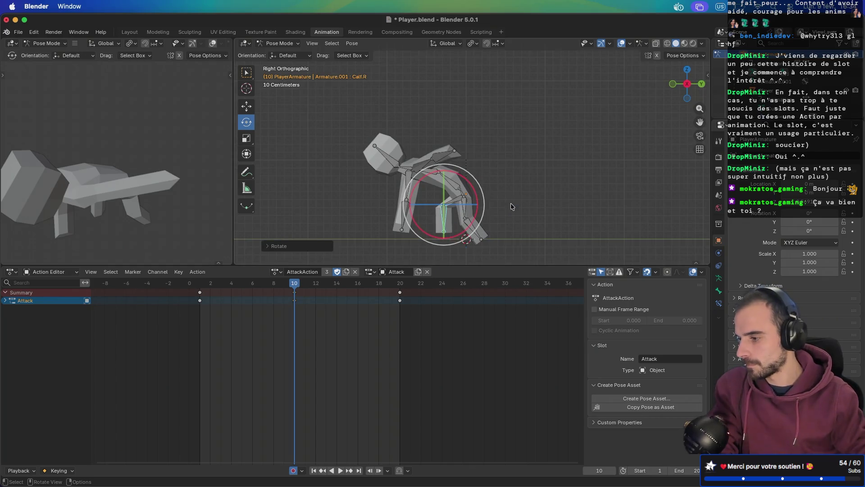
pyautogui.click(466, 215)
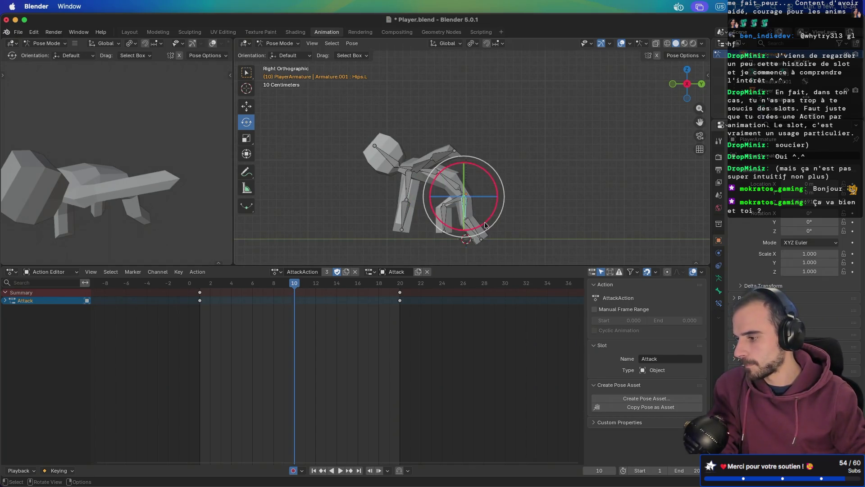
pyautogui.moveTo(483, 226); pyautogui.dragTo(475, 224)
pyautogui.hscroll(-5, 475, 222)
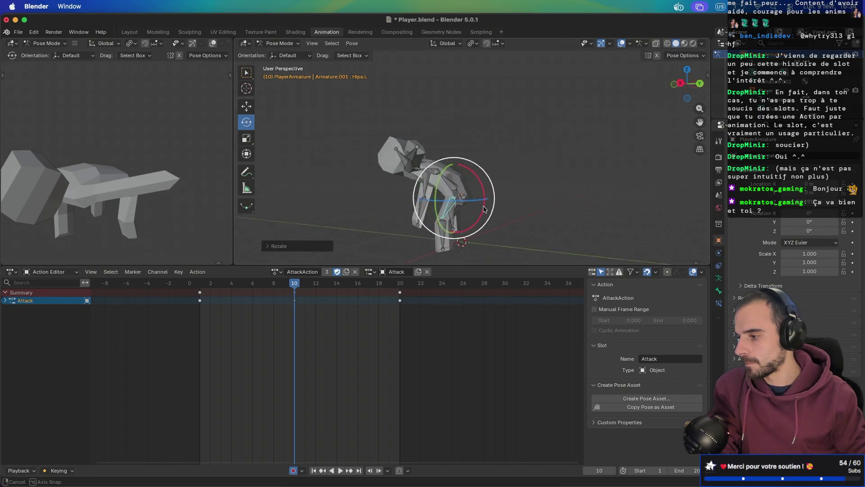
pyautogui.click(442, 245)
pyautogui.hscroll(-3, 443, 246)
pyautogui.moveTo(479, 246); pyautogui.dragTo(485, 235)
pyautogui.rightClick(410, 238)
# - Rotate the right lower arm around Z and check the pose from the other side
pyautogui.hscroll(-5, 502, 185)
pyautogui.hscroll(-5, 581, 224)
pyautogui.click(479, 225)
pyautogui.press('r')
pyautogui.press('z')
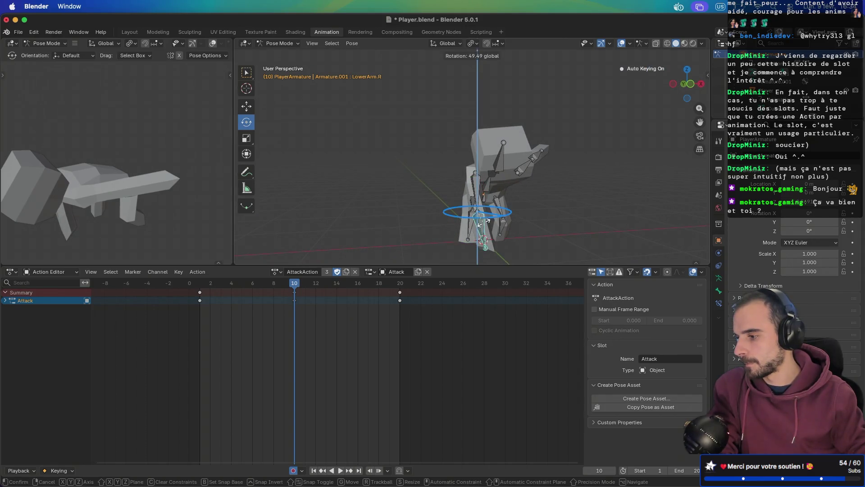
pyautogui.click(479, 222)
pyautogui.hscroll(-5, 541, 210)
pyautogui.hscroll(-5, 562, 234)
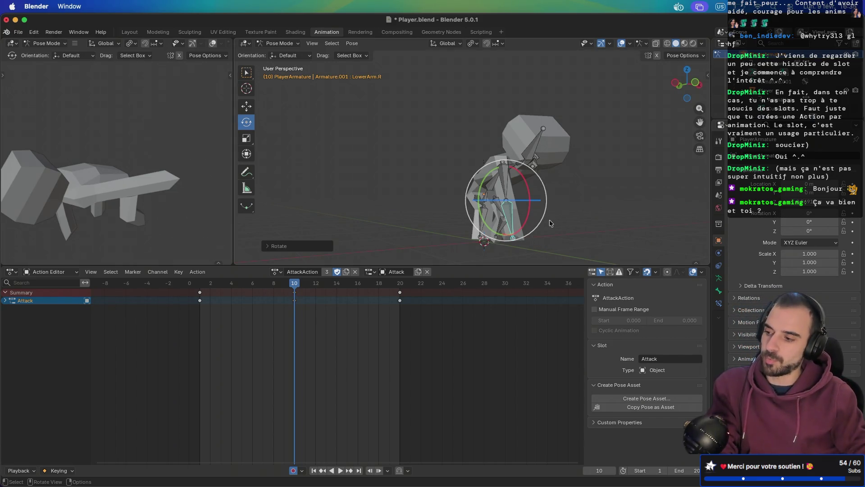
pyautogui.moveTo(551, 222)
pyautogui.mouseDown()
pyautogui.moveTo(391, 232)
pyautogui.moveTo(518, 229)
pyautogui.mouseUp()
pyautogui.hscroll(-5, 563, 228)
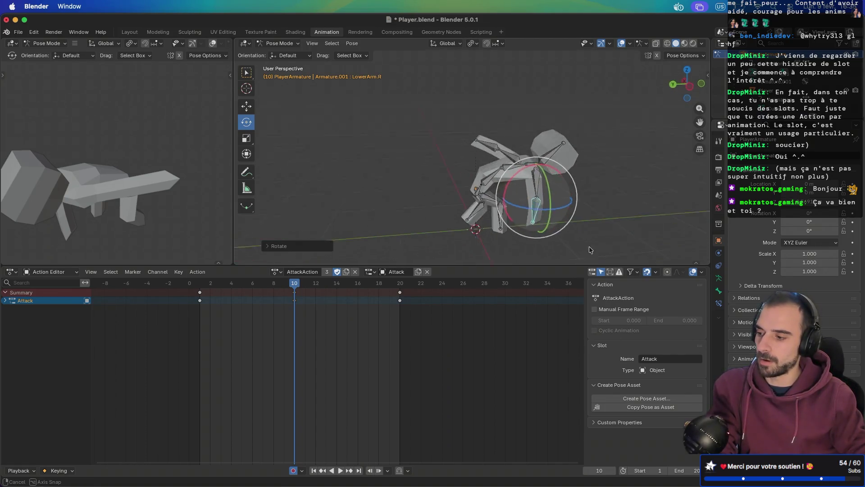
# - Play the Attack animation through frame 20, stop it, and save Player.blend
pyautogui.press('space')
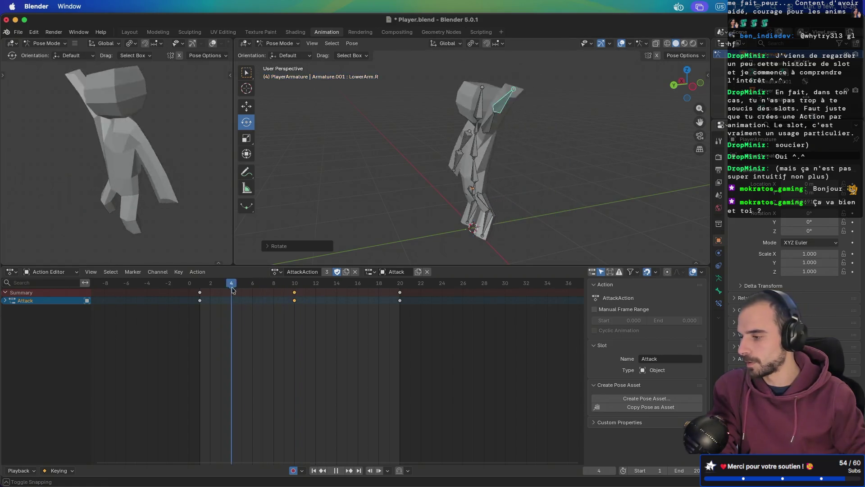
pyautogui.moveTo(249, 289); pyautogui.dragTo(400, 291)
pyautogui.press('space')
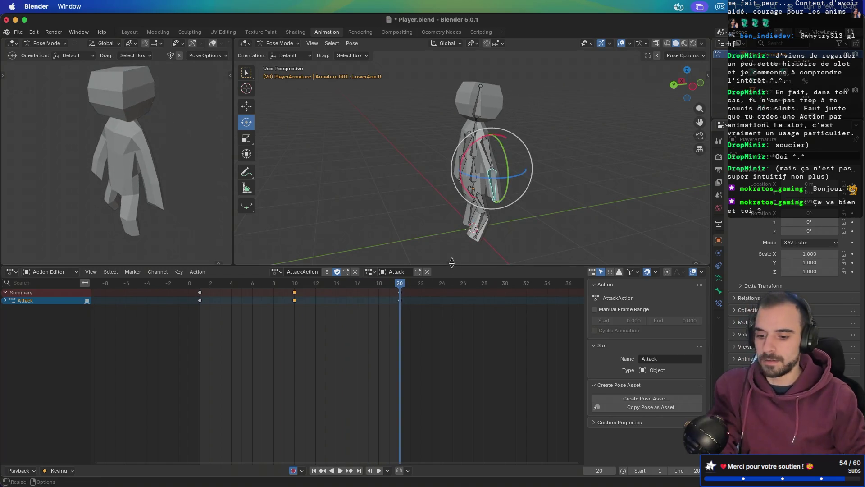
pyautogui.press('super+s')
# - Export the character through File > Export > glTF 2.0, keeping the name Player.glb
pyautogui.click(22, 33)
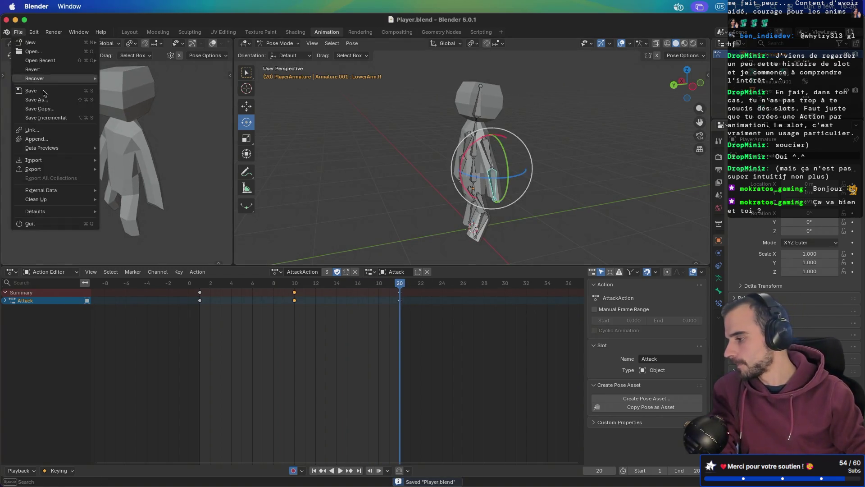
pyautogui.moveTo(52, 195)
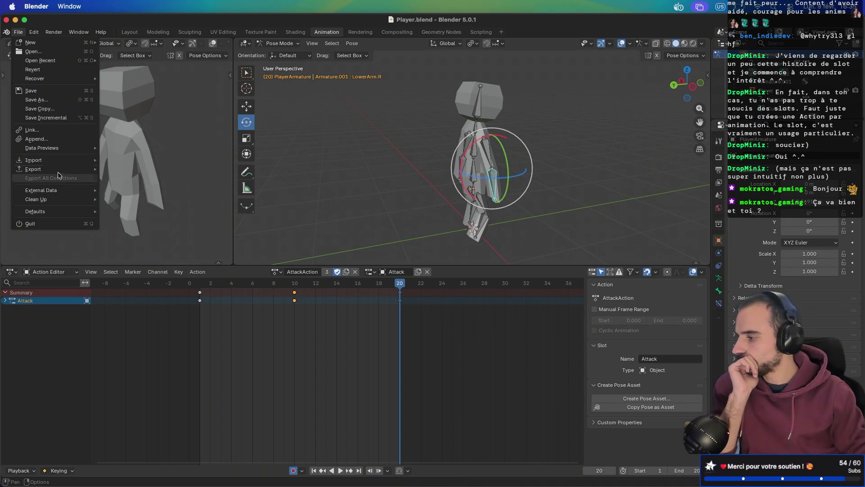
pyautogui.moveTo(58, 170)
pyautogui.click(142, 251)
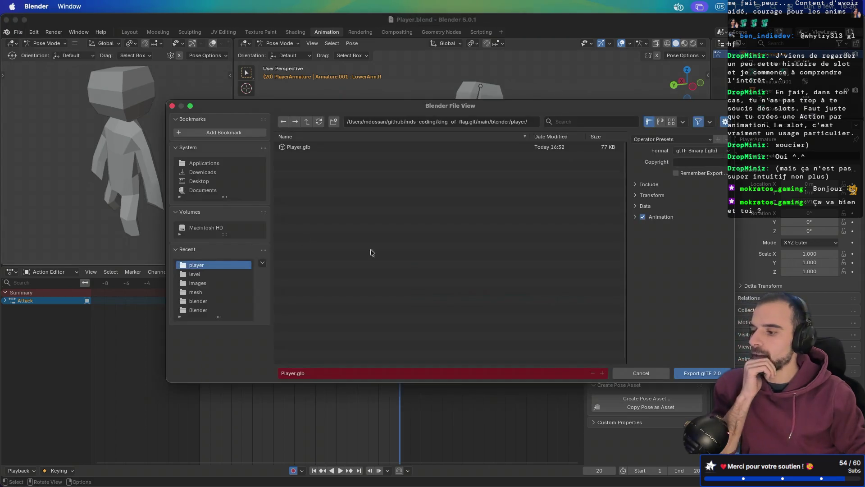
pyautogui.click(702, 373)
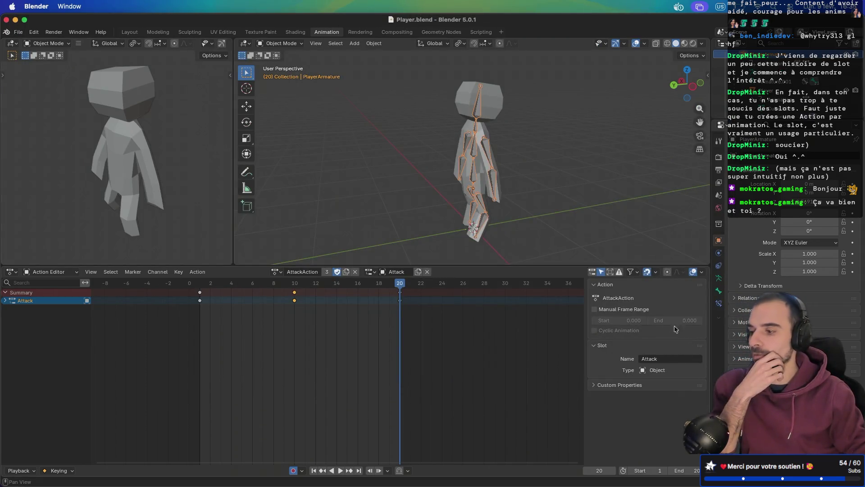
pyautogui.press('super+Tab')
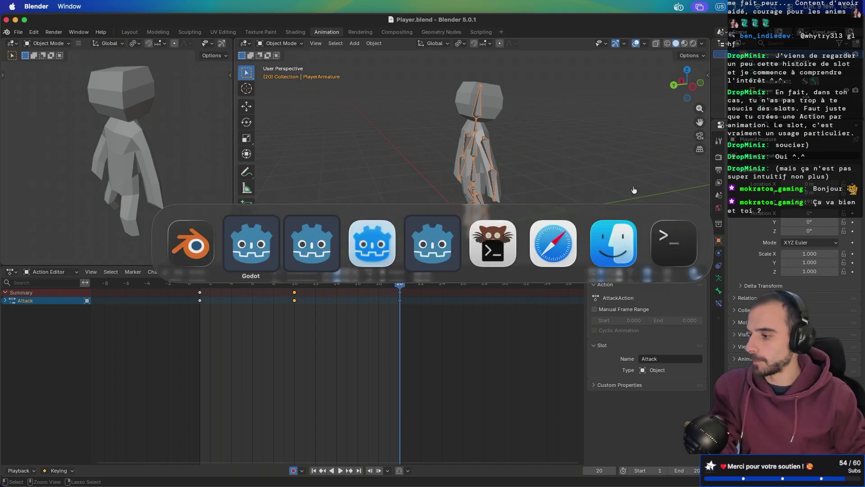
# - Bring the Godot editor to the front and stop the running game
pyautogui.press('super+Tab')
pyautogui.press('super+Tab')
pyautogui.press('super+Tab')
pyautogui.press('super+Tab')
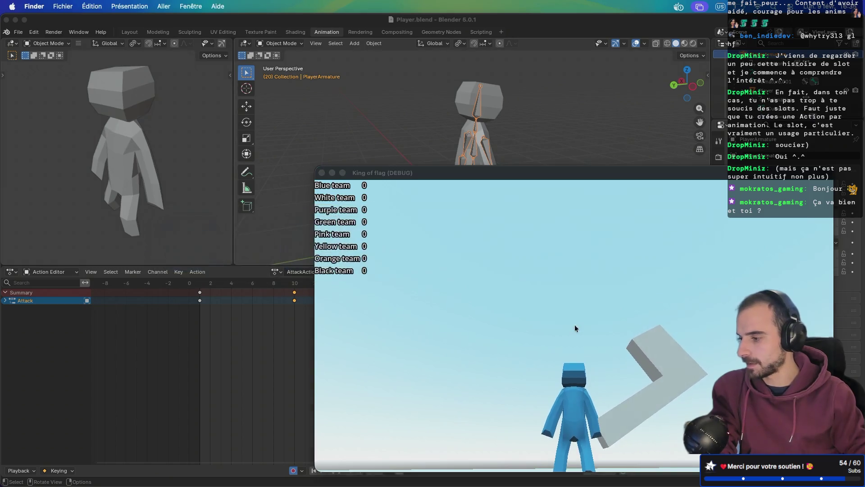
pyautogui.press('super+Tab')
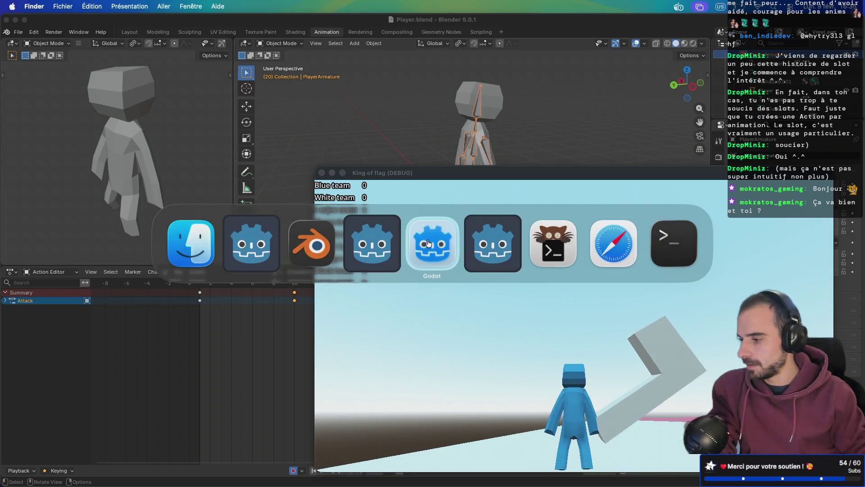
pyautogui.press('super+Tab')
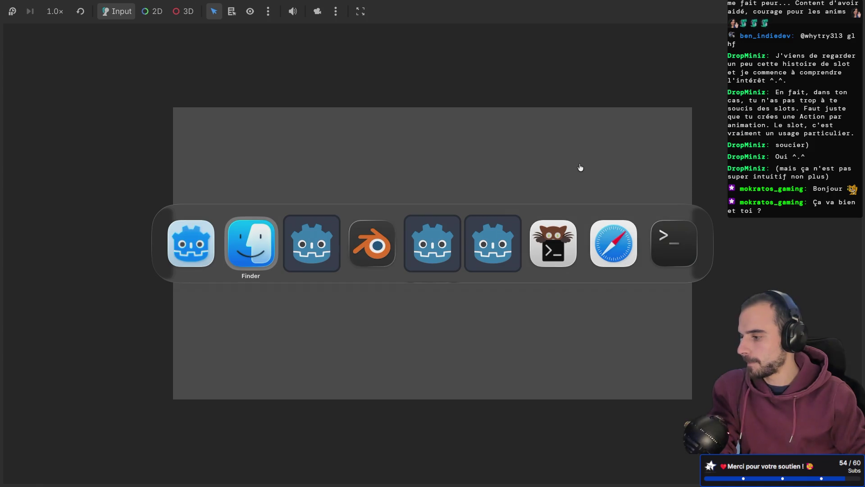
pyautogui.press('super+Tab')
pyautogui.press('super+Tab')
pyautogui.press('super+Tab')
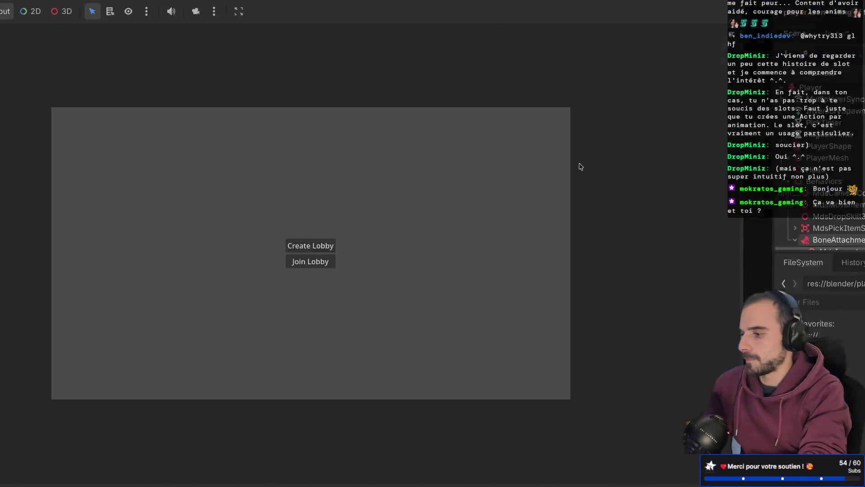
pyautogui.press('super+period')
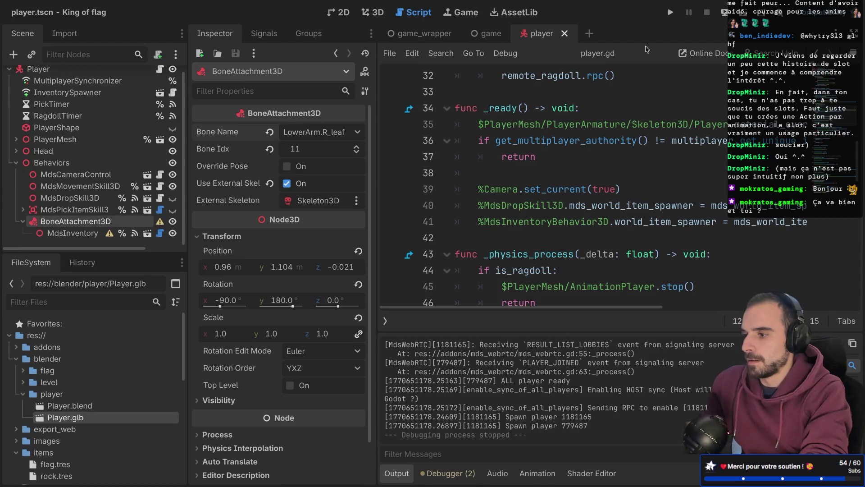
# - Reimport Player.glb and reopen its import settings to check Attack, Hold, Idle and Run
pyautogui.doubleClick(72, 417)
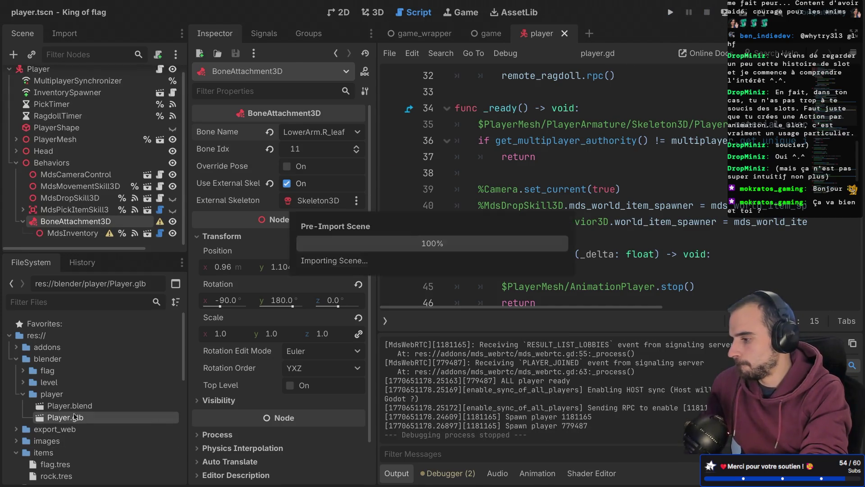
pyautogui.click(543, 419)
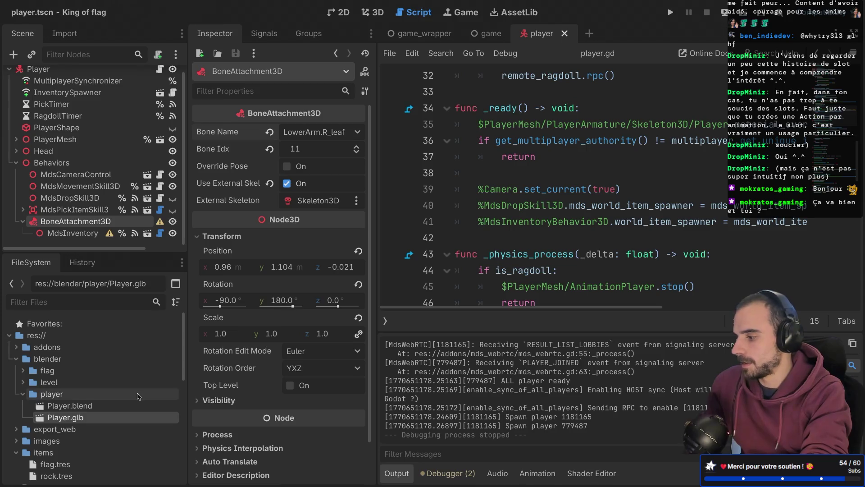
pyautogui.doubleClick(102, 416)
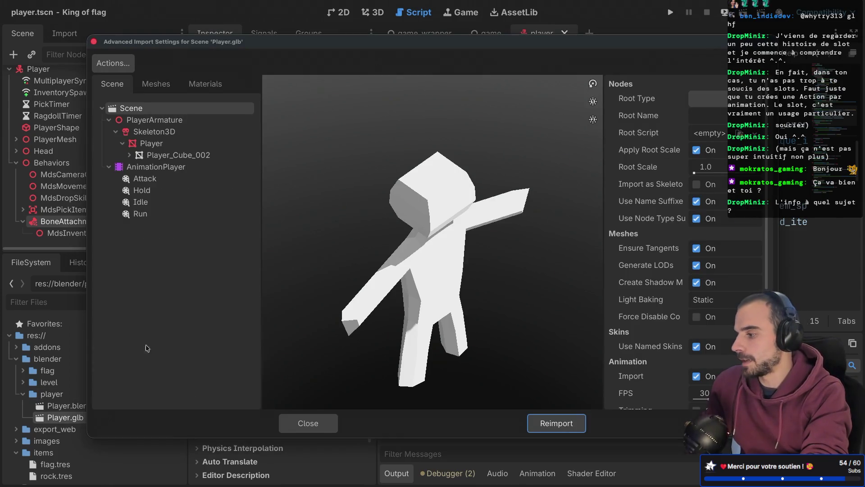
pyautogui.press('super+Tab')
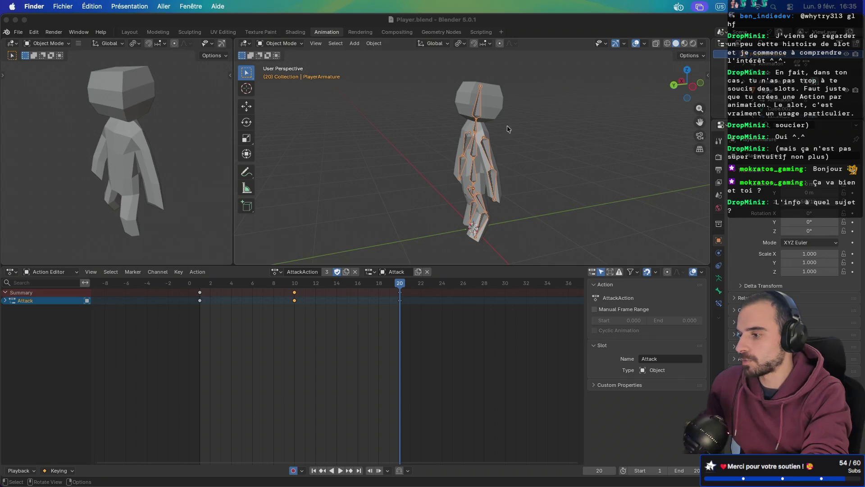
# - Orbit Blender's viewport around the armature to inspect its Attack pose
pyautogui.scroll(5, 591, 96)
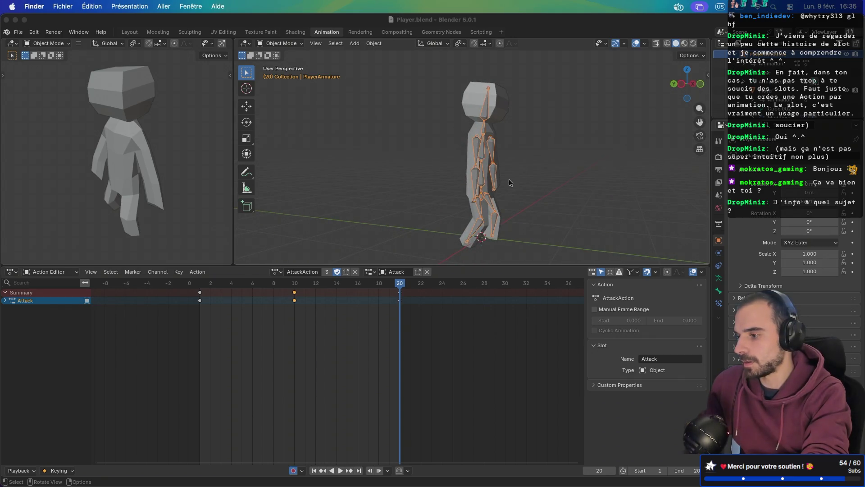
pyautogui.hscroll(5, 510, 179)
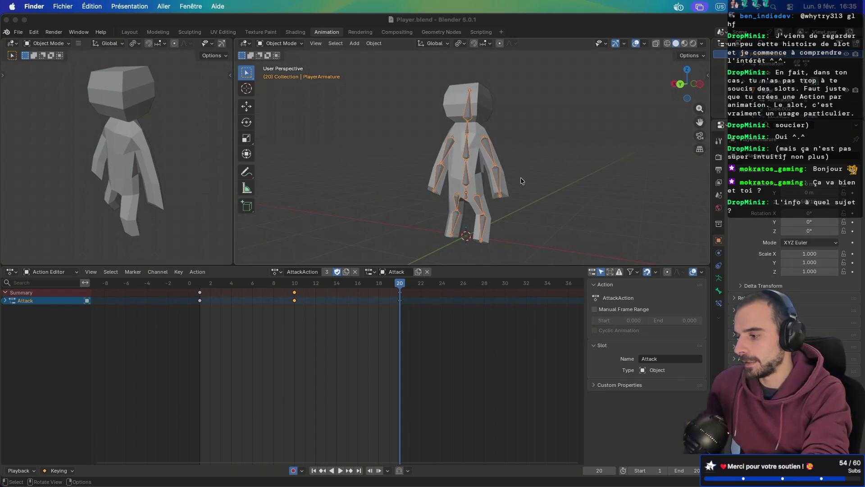
pyautogui.hscroll(-5, 521, 178)
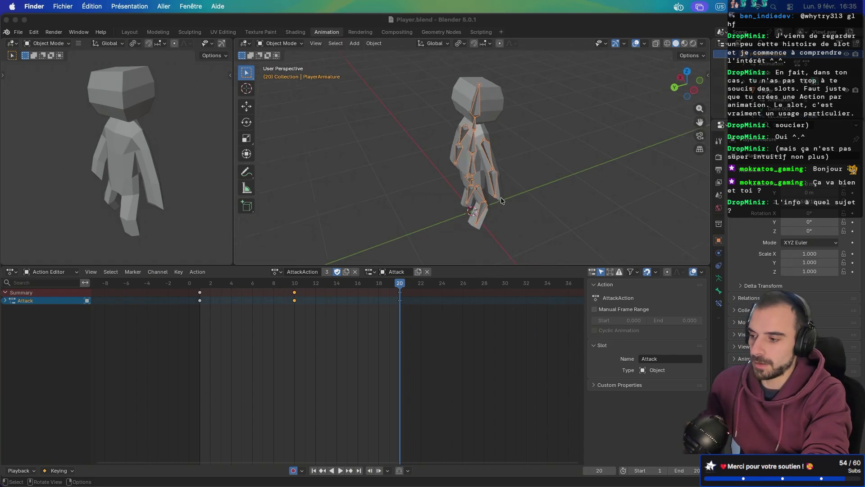
pyautogui.hscroll(-5, 501, 200)
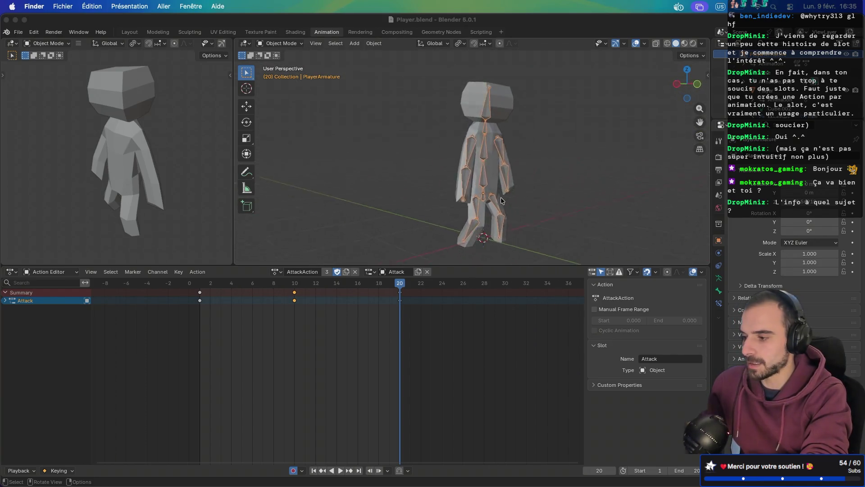
pyautogui.hscroll(5, 501, 201)
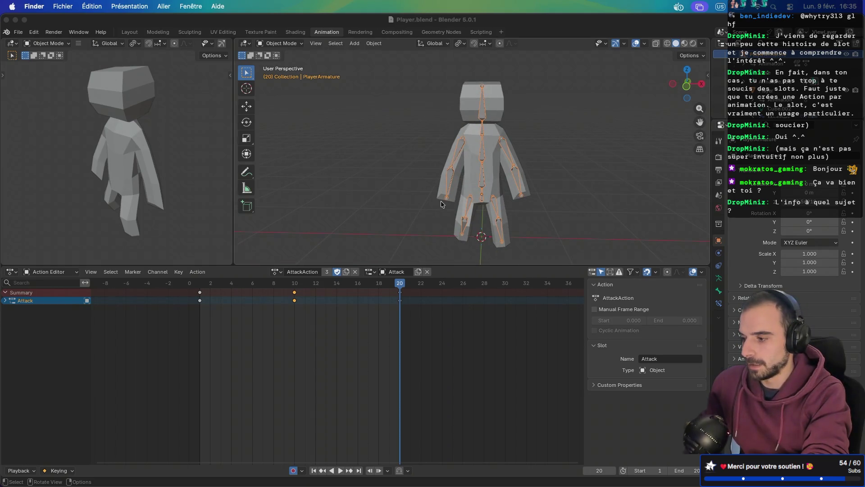
pyautogui.hscroll(-3, 444, 203)
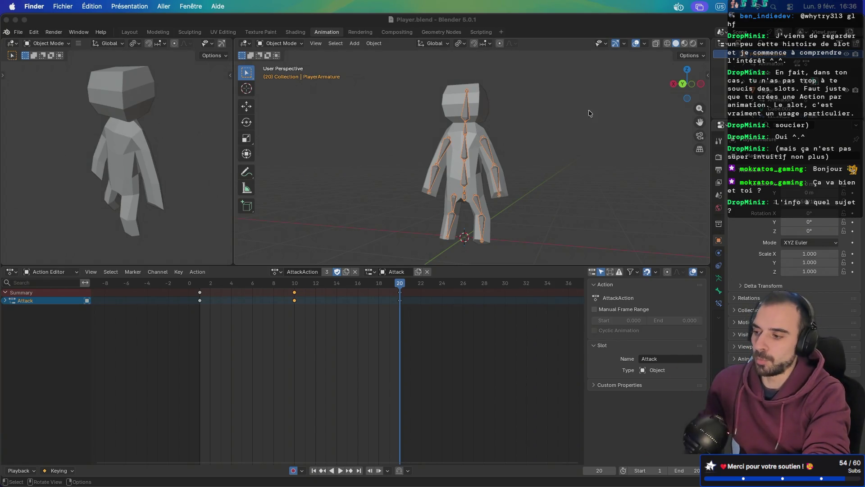
pyautogui.hscroll(-3, 580, 169)
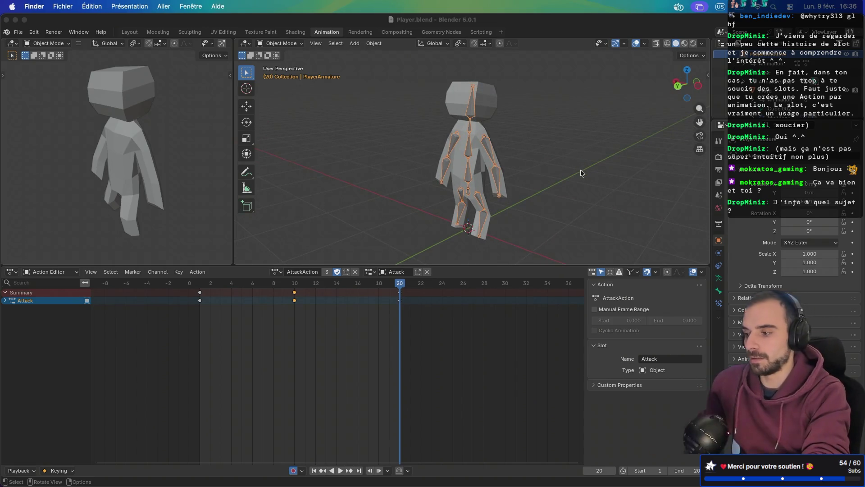
pyautogui.hscroll(-5, 558, 182)
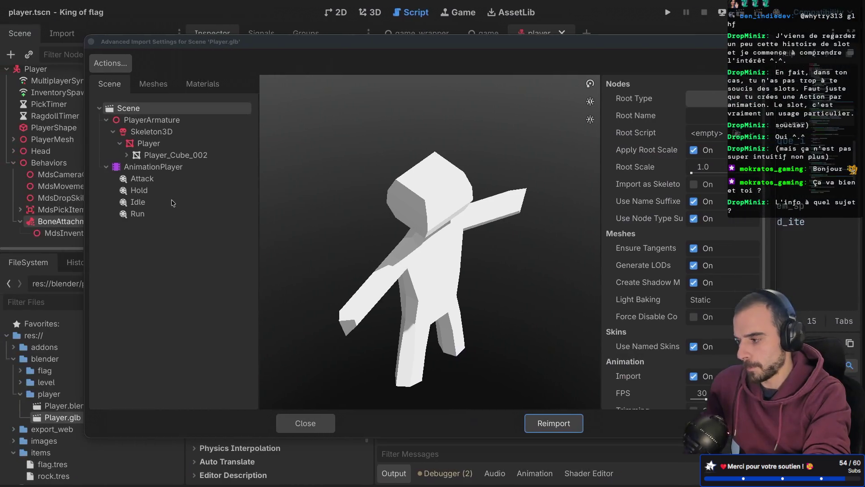
# - Preview the Attack animation in Player.glb's import settings, then close the dialog
pyautogui.click(150, 180)
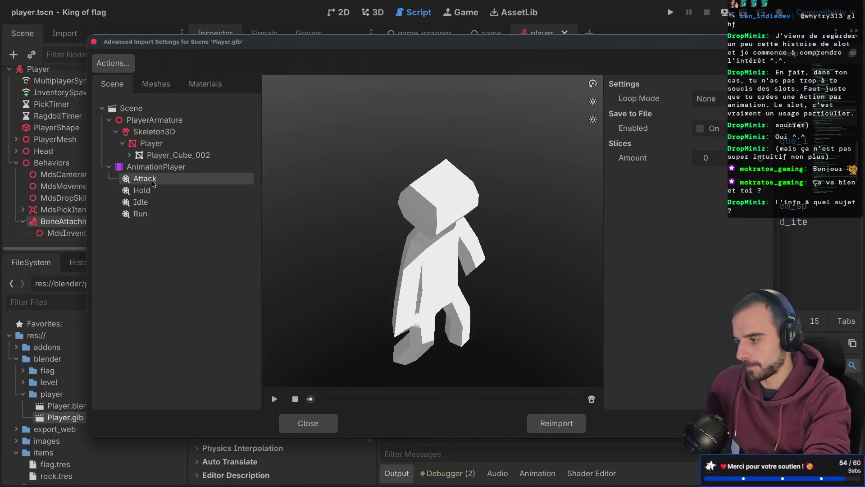
pyautogui.click(275, 400)
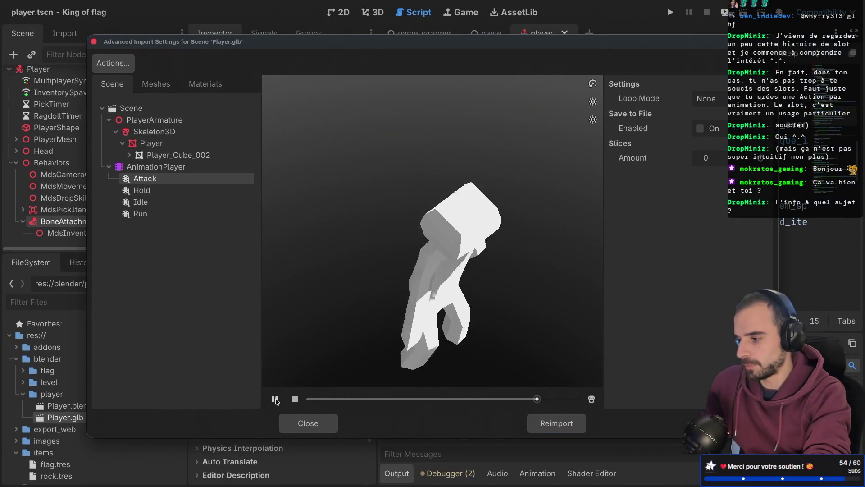
pyautogui.click(304, 424)
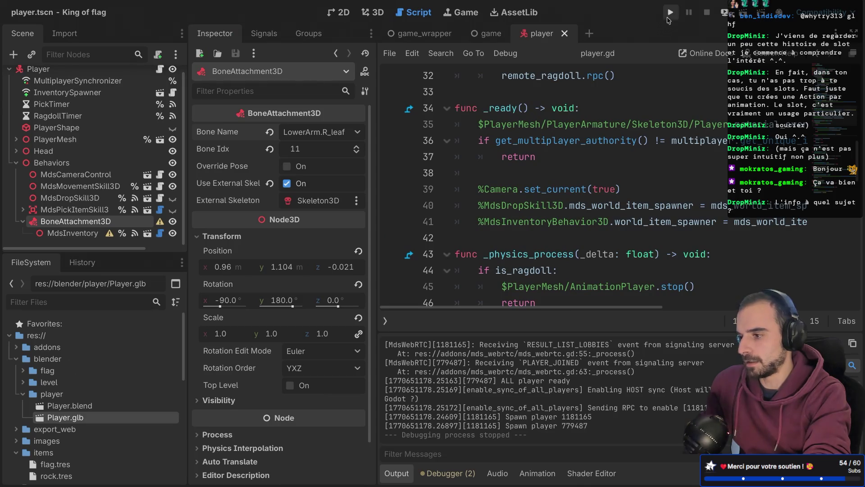
# - Run two instances, join the second to lobby 435547, and start the match
pyautogui.click(668, 19)
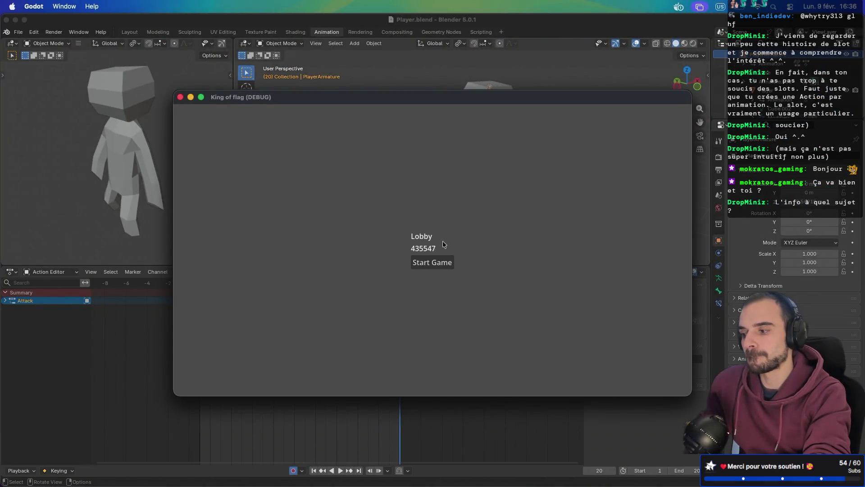
pyautogui.moveTo(458, 100); pyautogui.dragTo(604, 189)
pyautogui.click(549, 164)
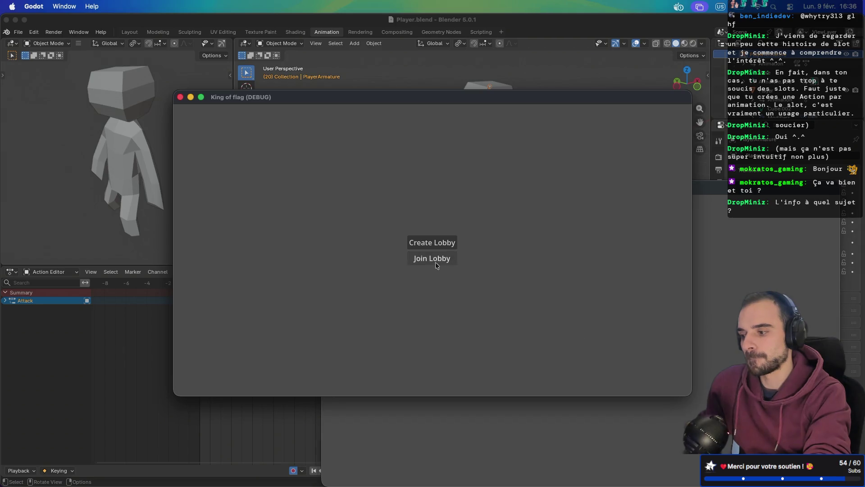
pyautogui.moveTo(556, 100)
pyautogui.mouseDown()
pyautogui.moveTo(400, 10)
pyautogui.moveTo(388, 23)
pyautogui.mouseUp()
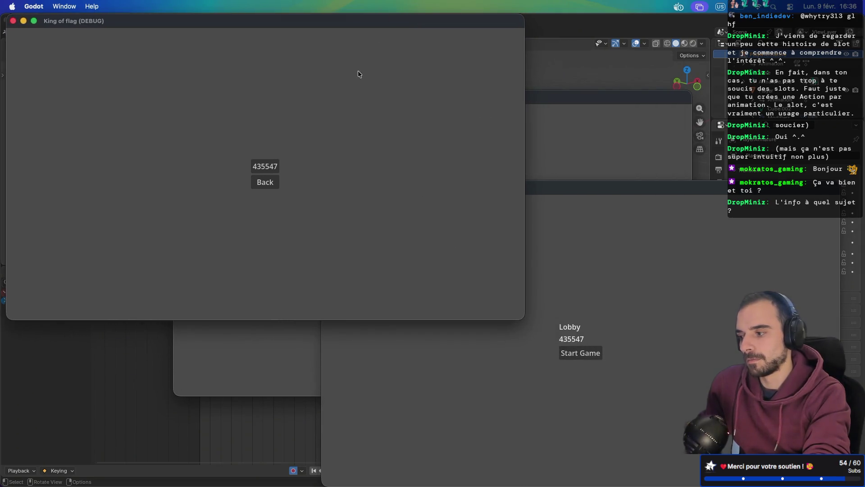
pyautogui.press('Return')
pyautogui.click(581, 360)
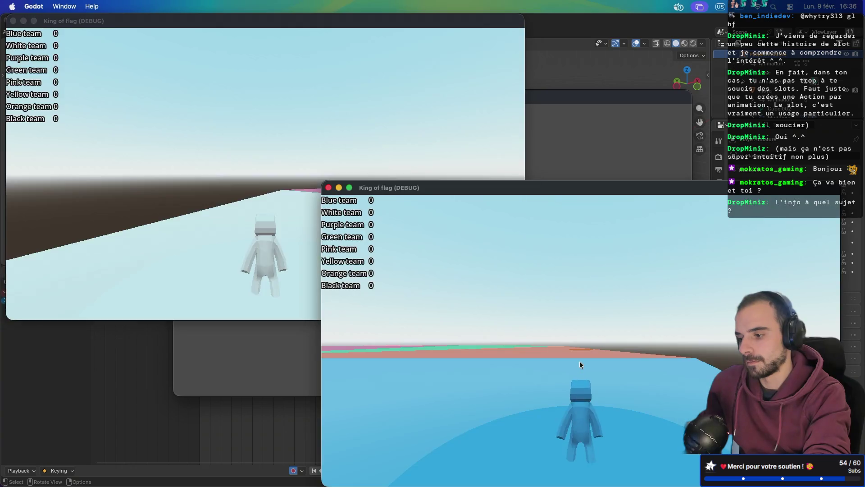
# - Run the blue player forward to the white flag post and pick it up
pyautogui.press('w')
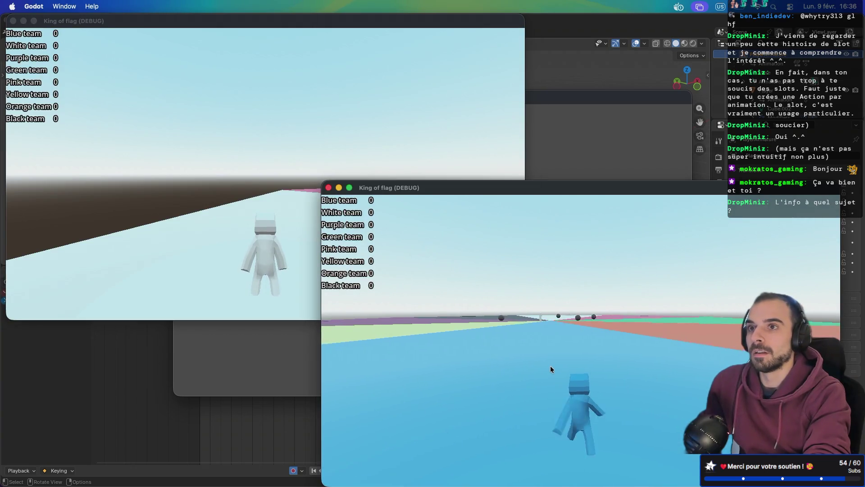
pyautogui.press('w')
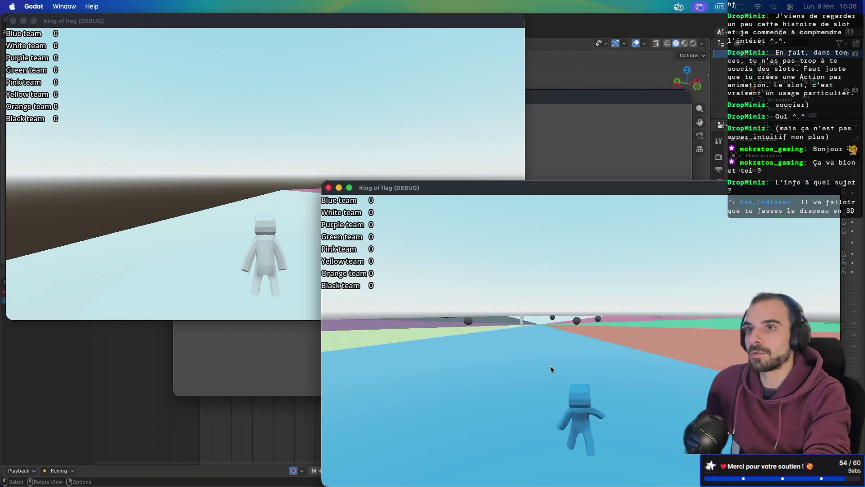
pyautogui.press('w')
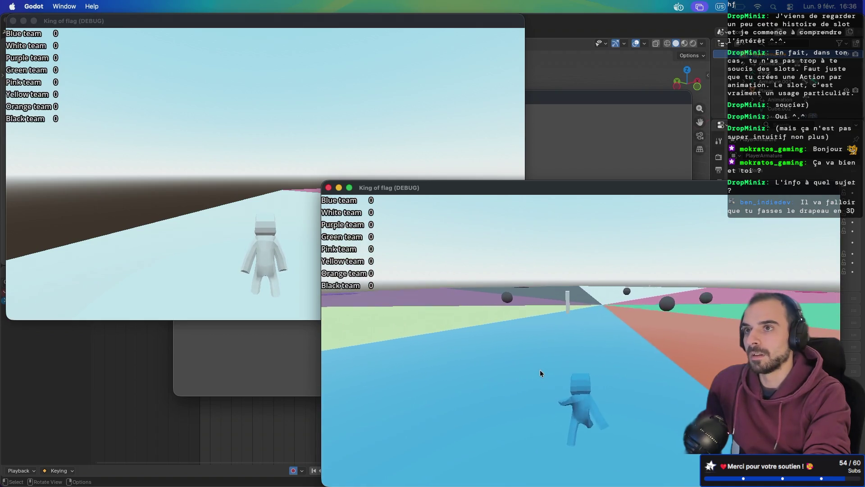
pyautogui.press('w')
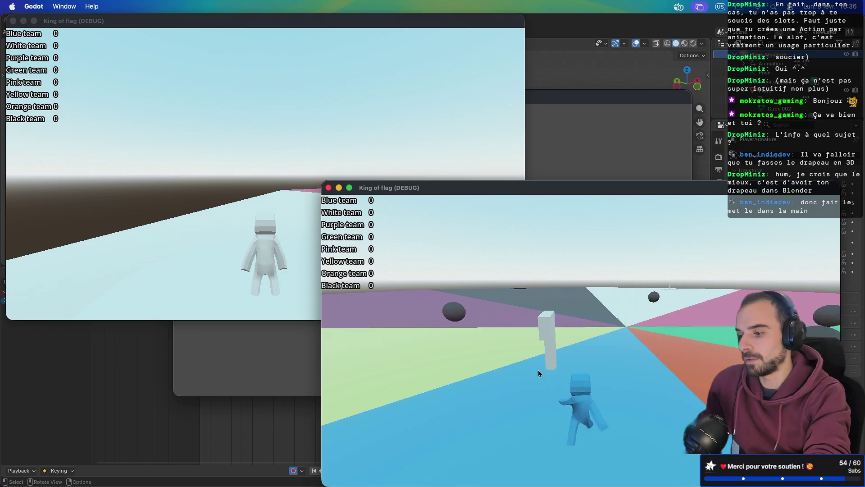
# - Walk around with the flag in hand, turning to check it, toward the circle and white figure
pyautogui.press('w')
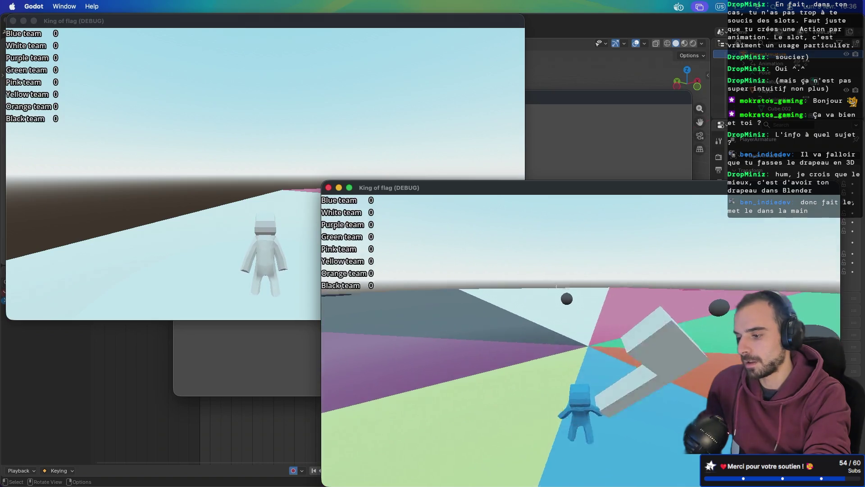
pyautogui.press('w')
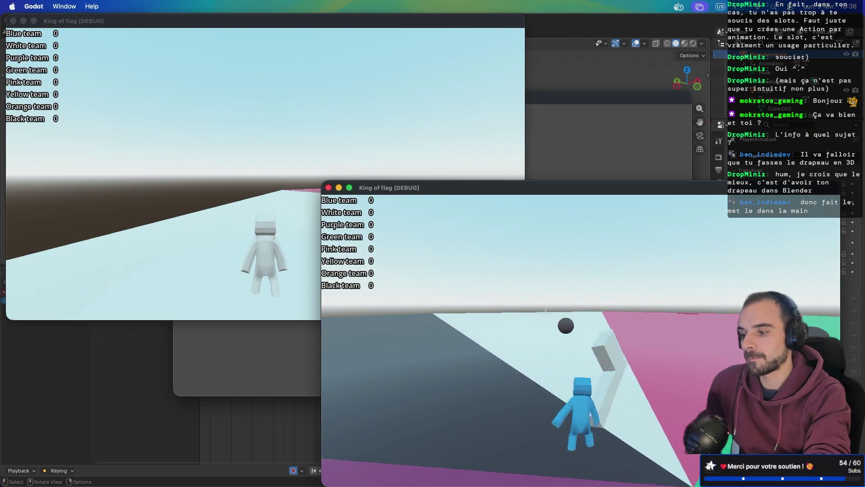
pyautogui.press('w')
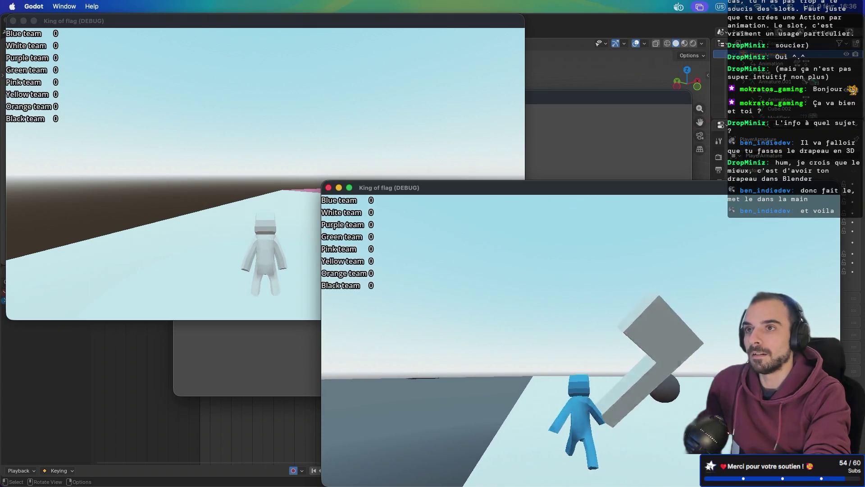
pyautogui.press('w')
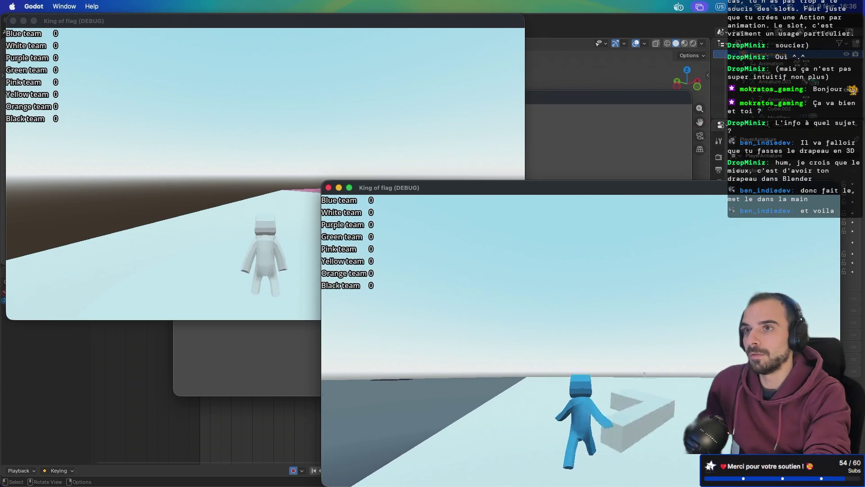
pyautogui.press('w')
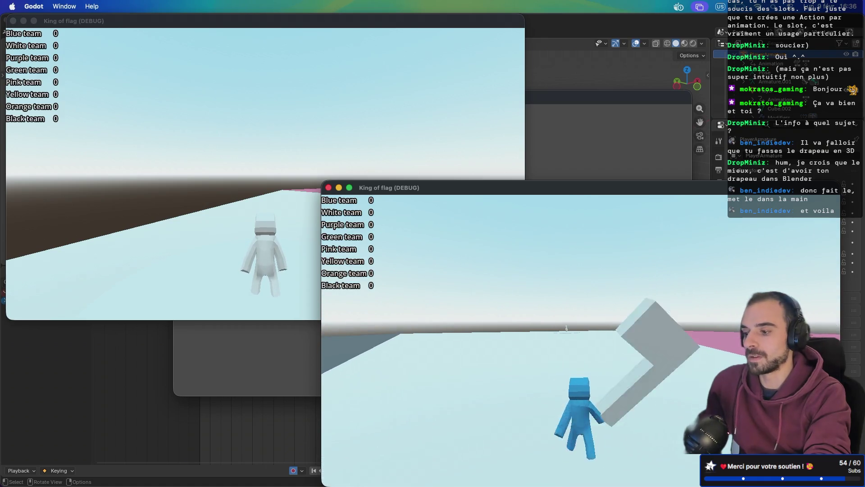
pyautogui.press('w')
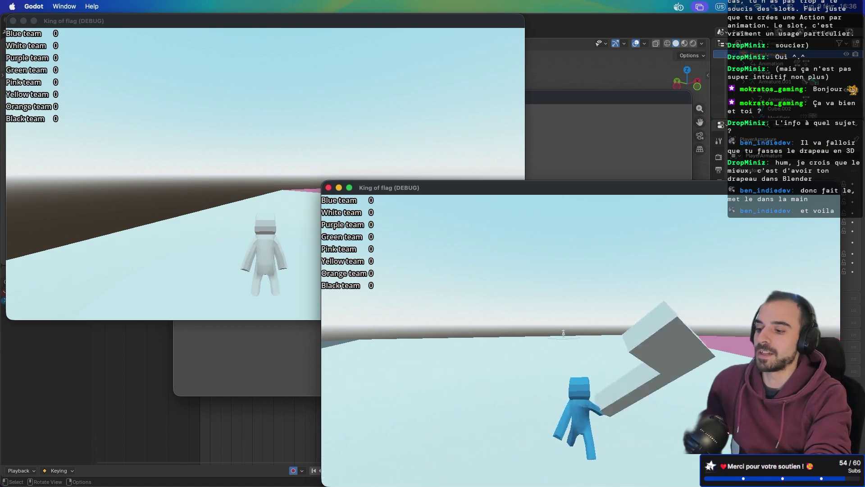
pyautogui.press('w')
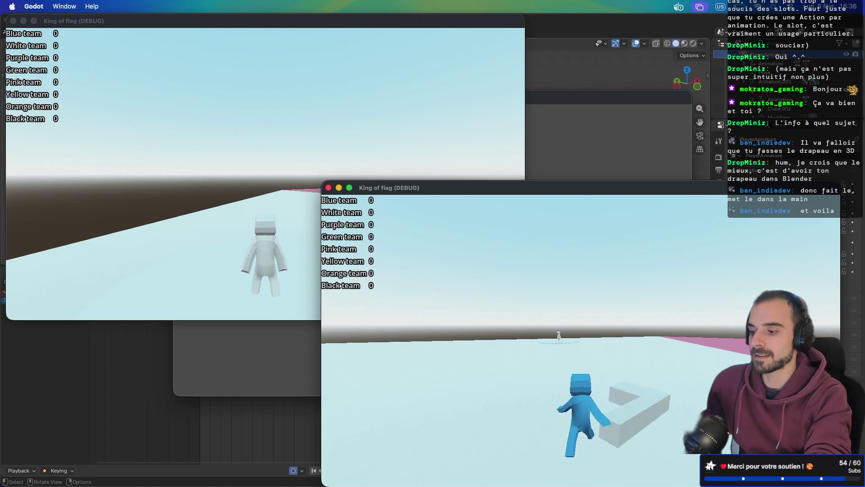
pyautogui.press('w')
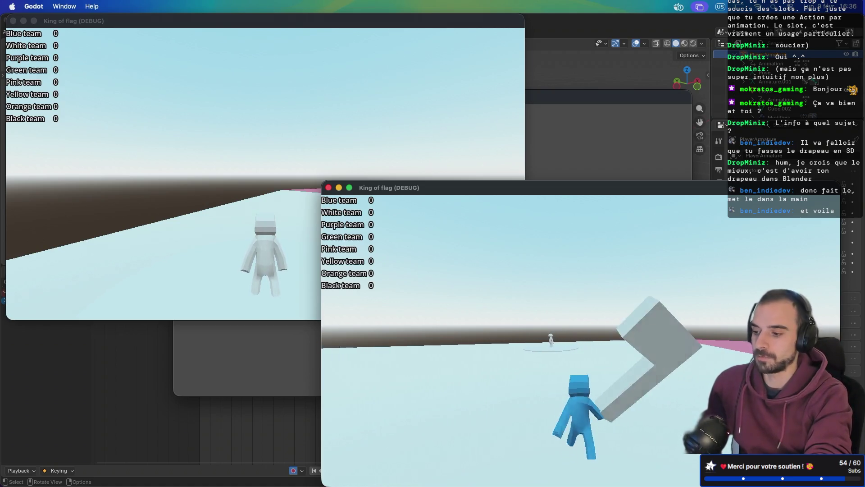
pyautogui.press('w')
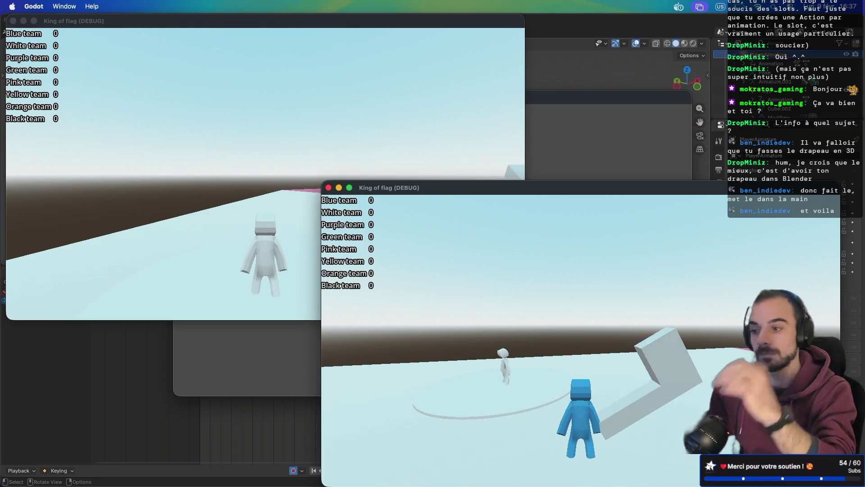
# - Turn around and run the flag-carrying blue player around and past the white player
pyautogui.press('w')
pyautogui.press('w')
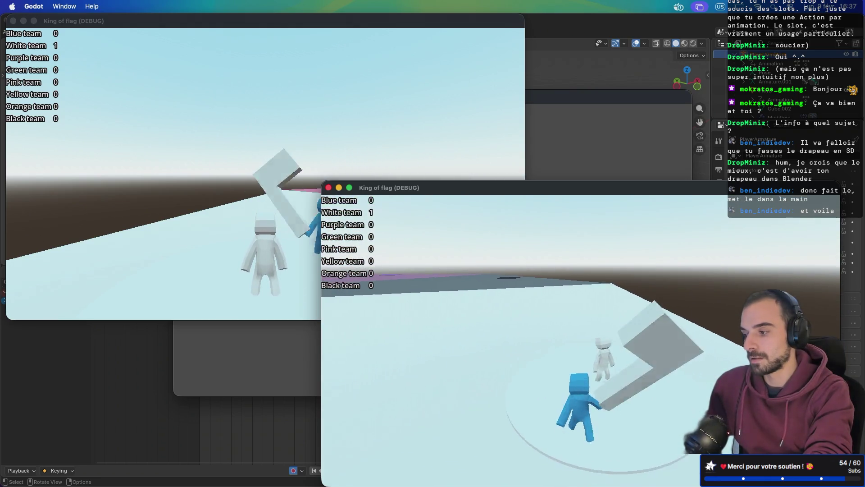
pyautogui.press('w')
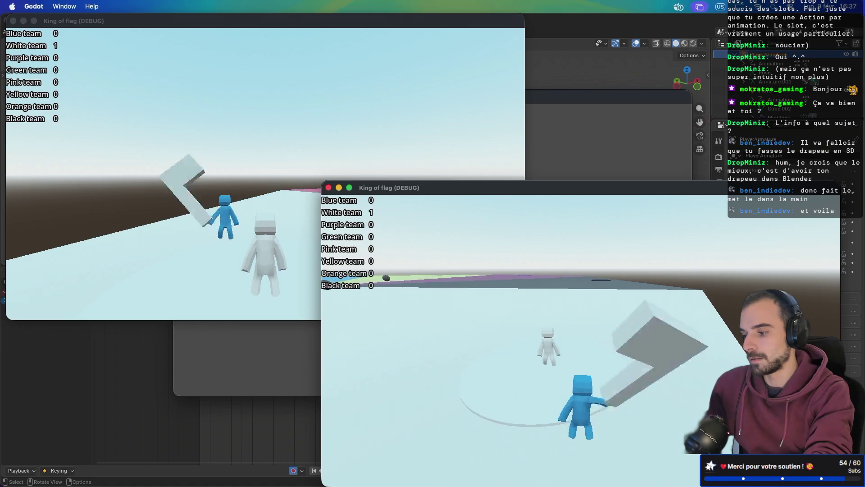
pyautogui.press('w')
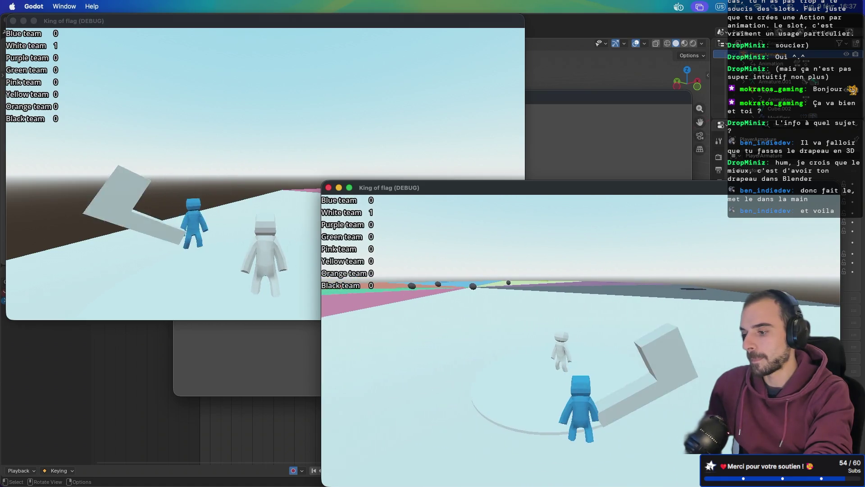
pyautogui.press('w')
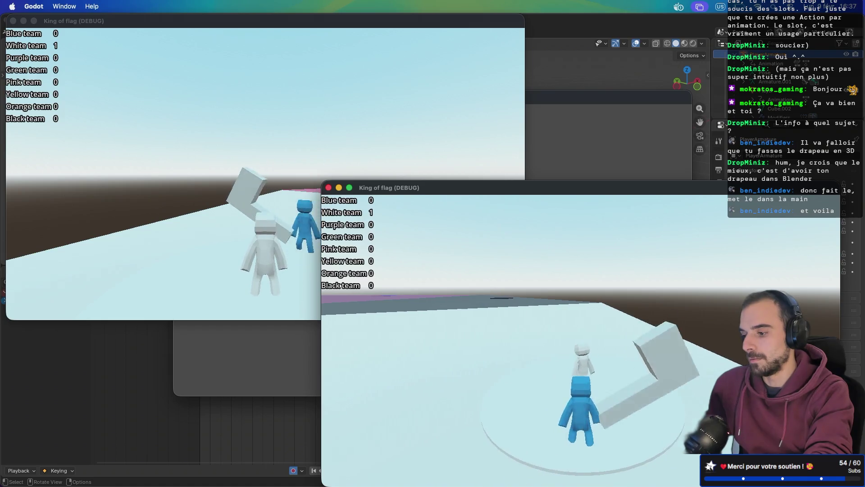
pyautogui.press('w')
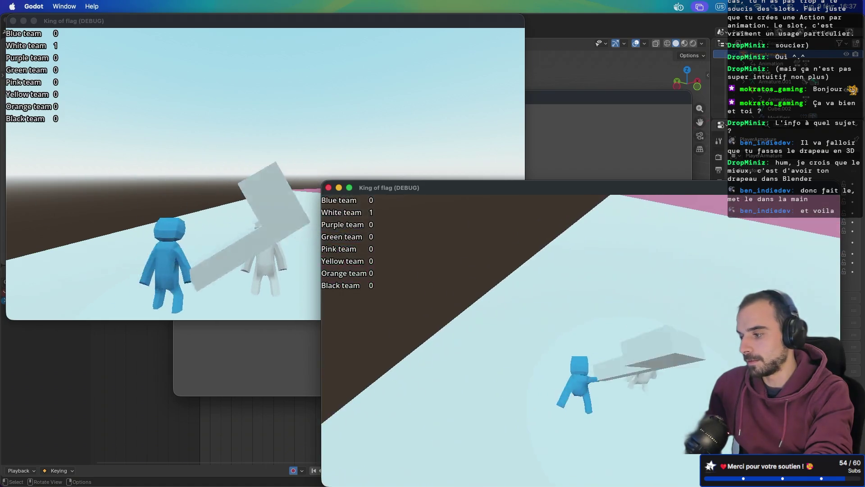
pyautogui.press('w')
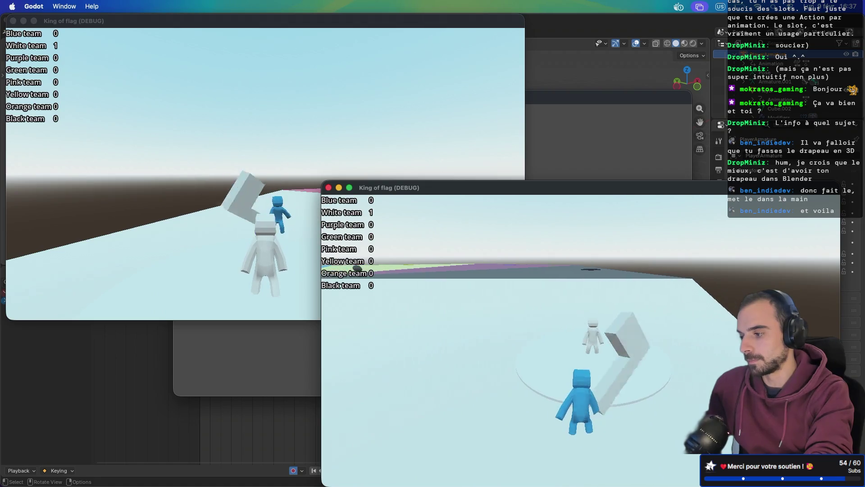
pyautogui.press('w')
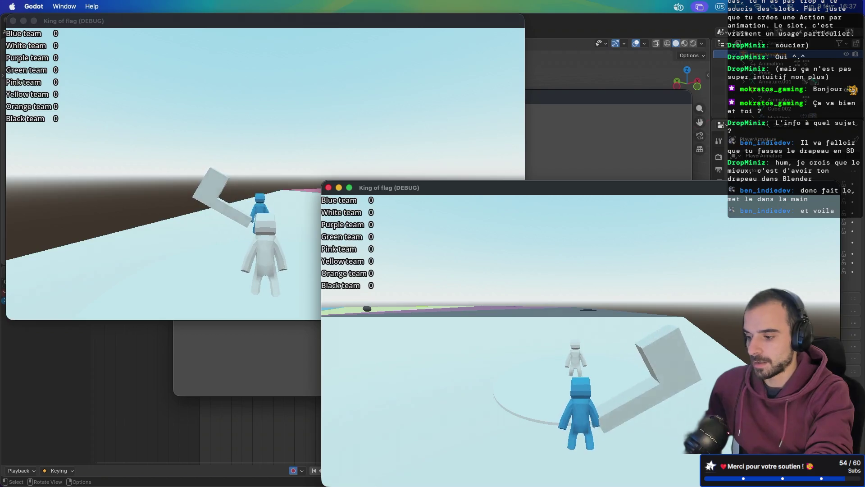
# - Move the blue player along the wall and back past the white player
pyautogui.press('w')
pyautogui.press('w')
pyautogui.press('w')
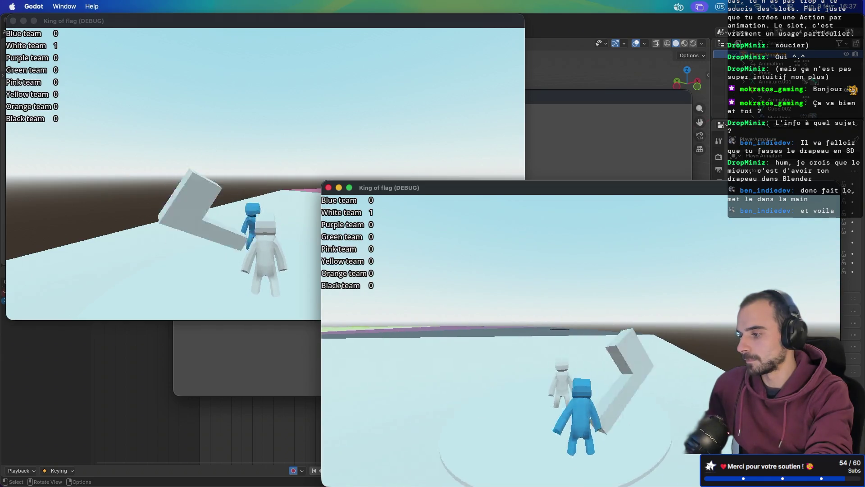
pyautogui.press('w')
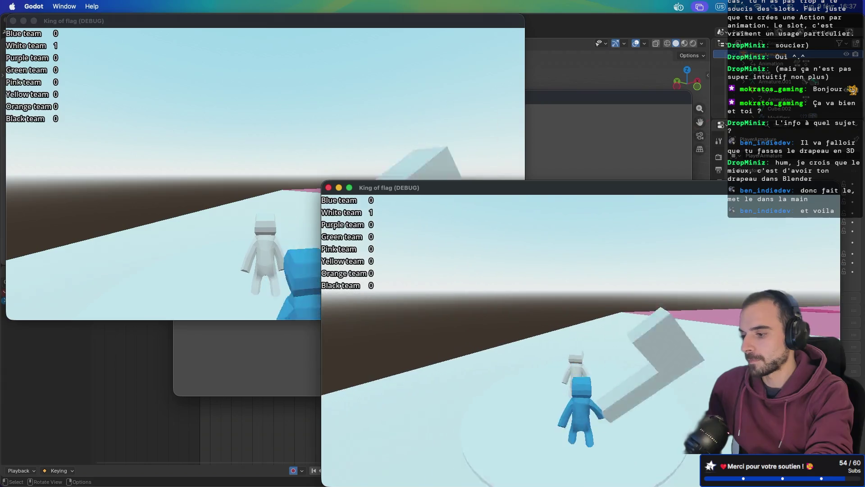
pyautogui.press('w')
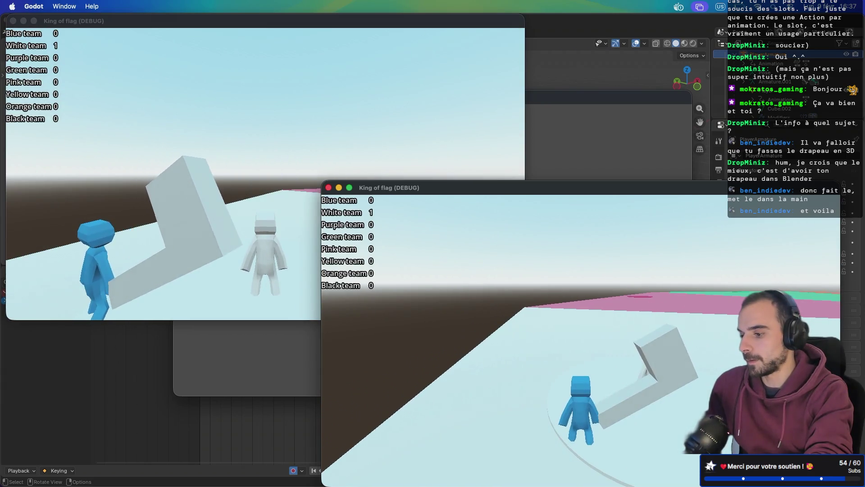
pyautogui.press('w')
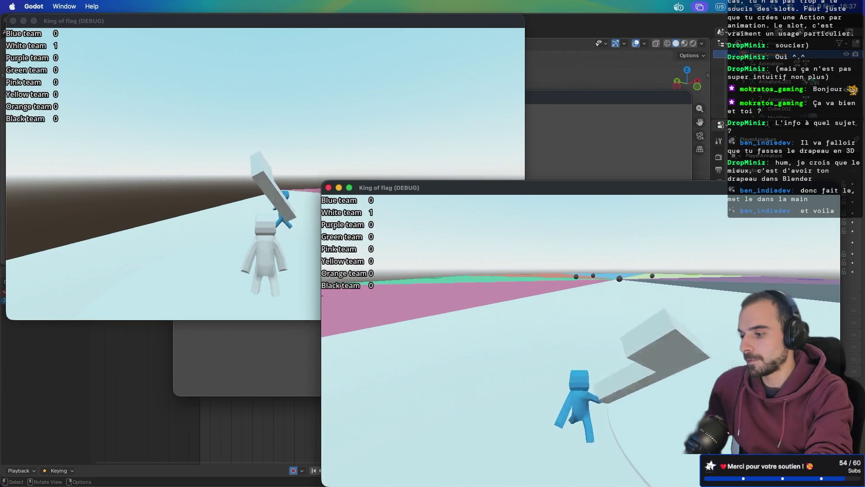
pyautogui.press('w')
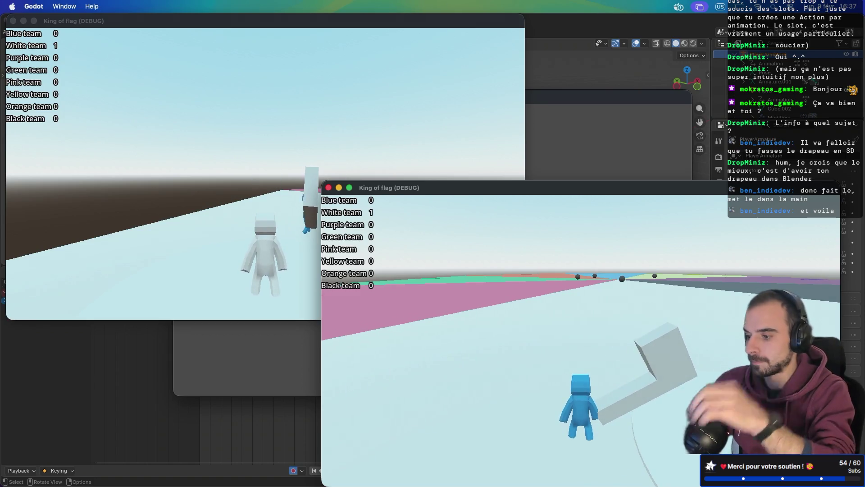
pyautogui.press('w')
pyautogui.press('w')
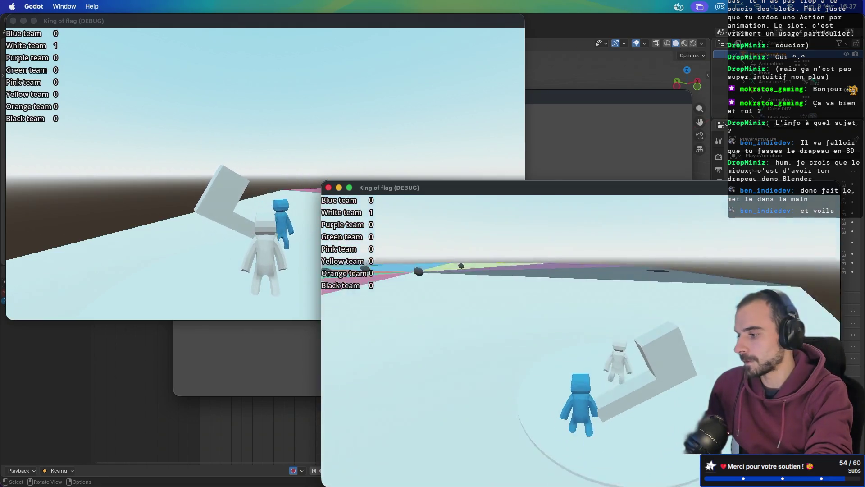
pyautogui.press('w')
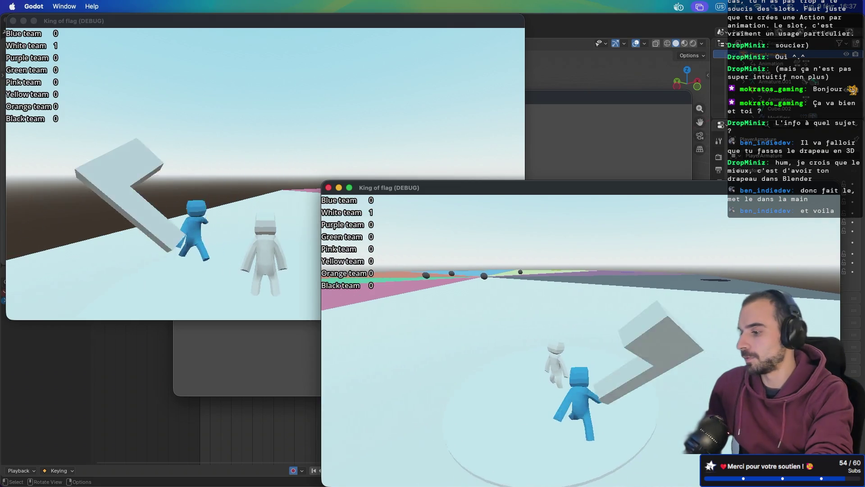
pyautogui.press('w')
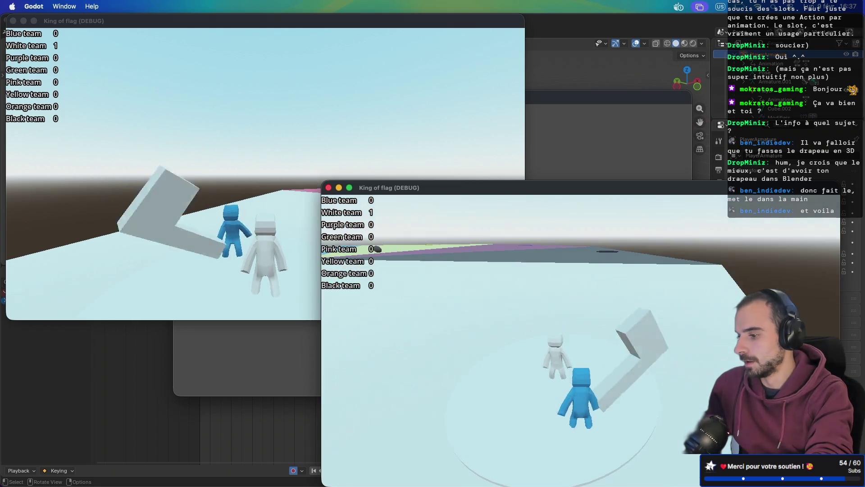
# - Switch to the desktop showing the Create/Join Lobby window
pyautogui.hotkey('ctrl', 'Right')
pyautogui.hotkey('ctrl', 'Left')
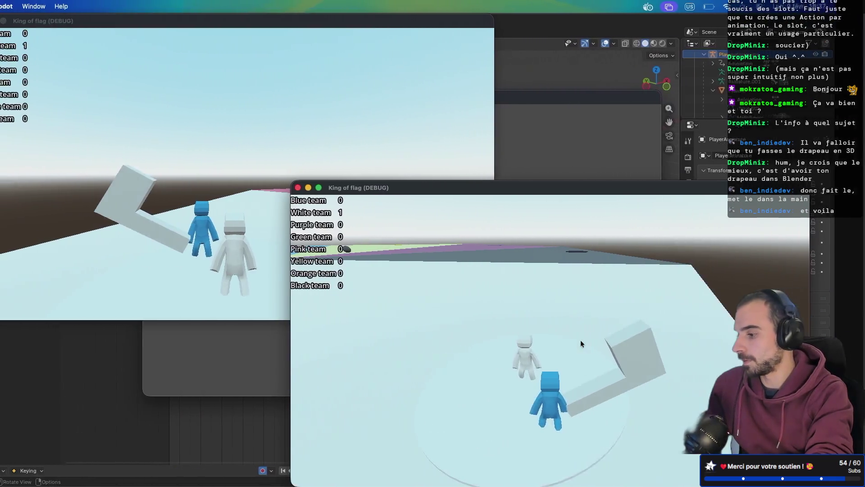
pyautogui.hotkey('ctrl', 'Right')
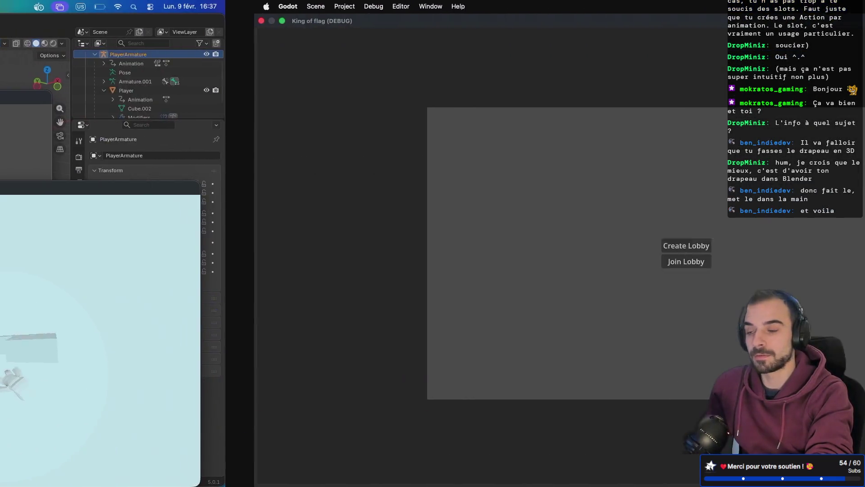
# - Return to the Godot editor desktop and stop the running game
pyautogui.hotkey('ctrl', 'Left')
pyautogui.hotkey('ctrl', 'Right')
pyautogui.hotkey('ctrl', 'Right')
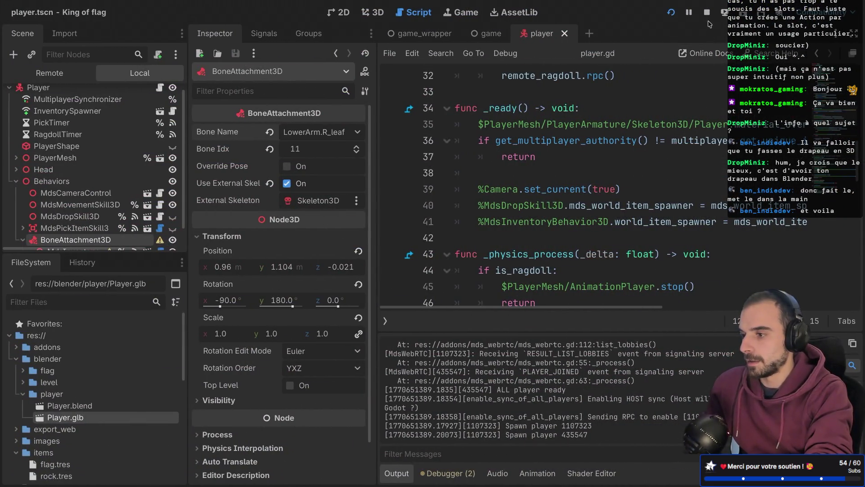
pyautogui.click(707, 13)
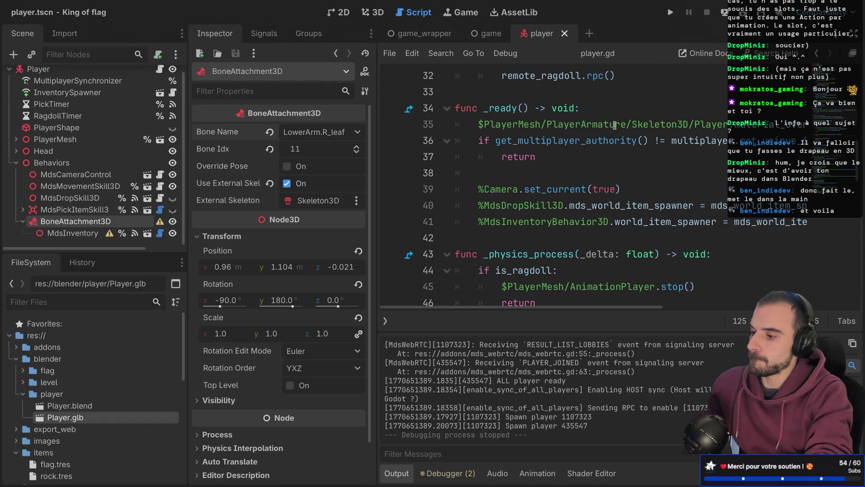
# - Widen the scene and file docks, collapse BoneAttachment3D, and scroll player.gd to the attack function
pyautogui.scroll(-7, 570, 244)
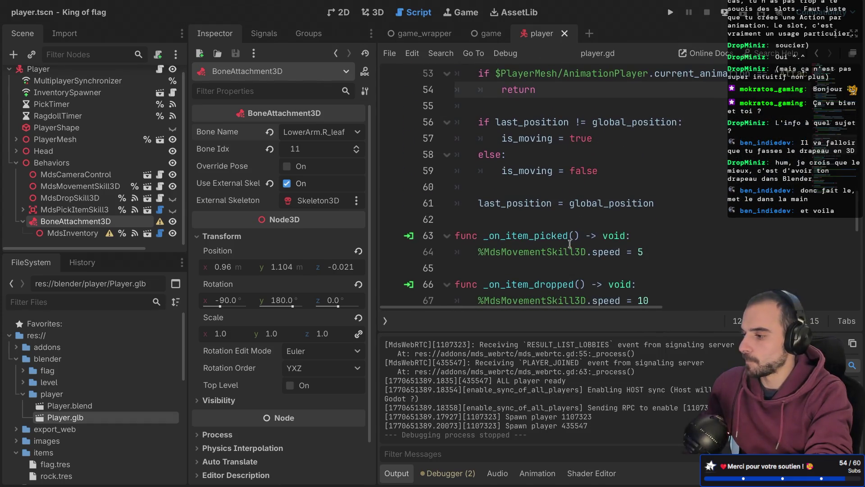
pyautogui.moveTo(187, 193); pyautogui.dragTo(249, 193)
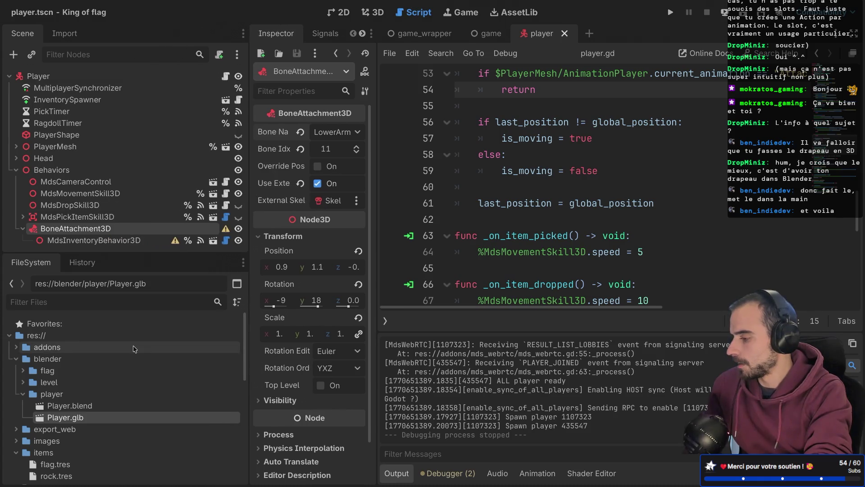
pyautogui.click(23, 228)
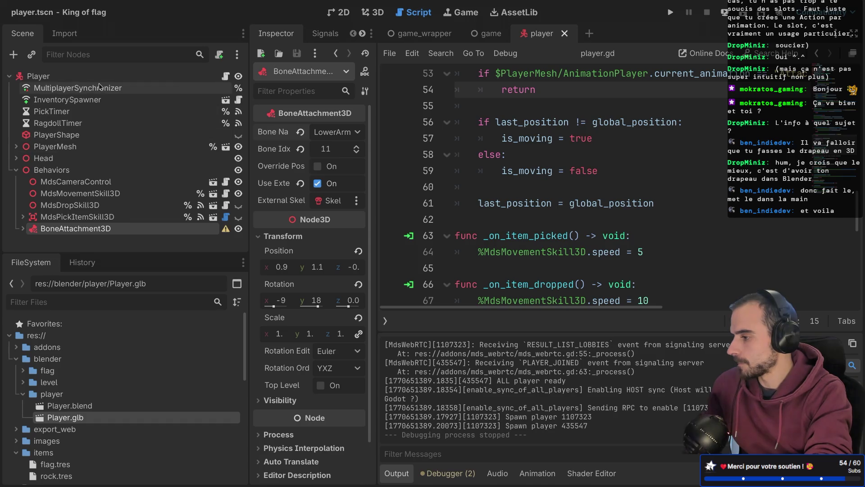
pyautogui.scroll(-10, 604, 169)
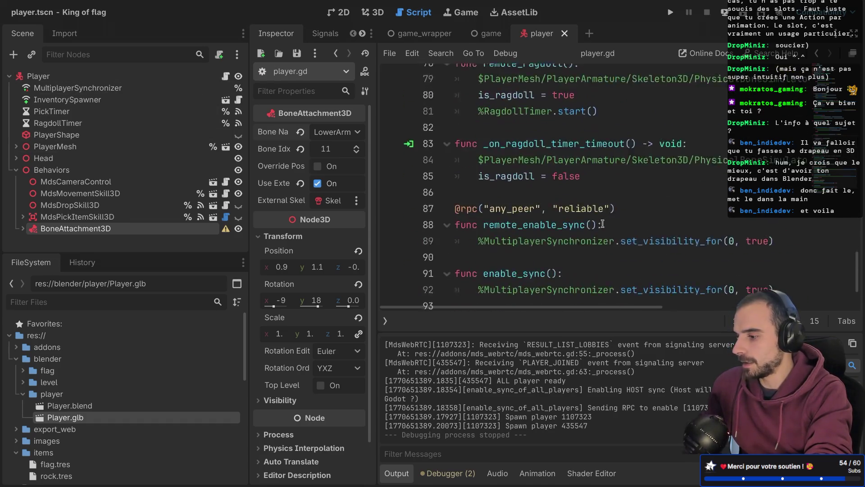
pyautogui.scroll(1, 569, 139)
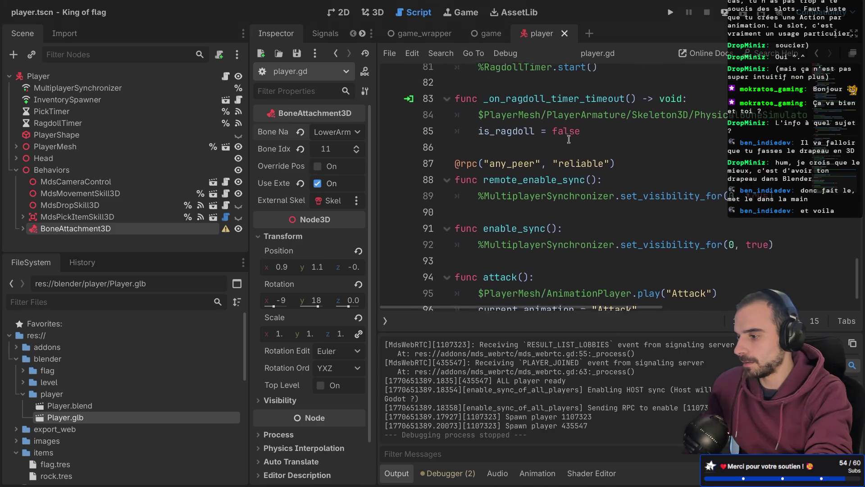
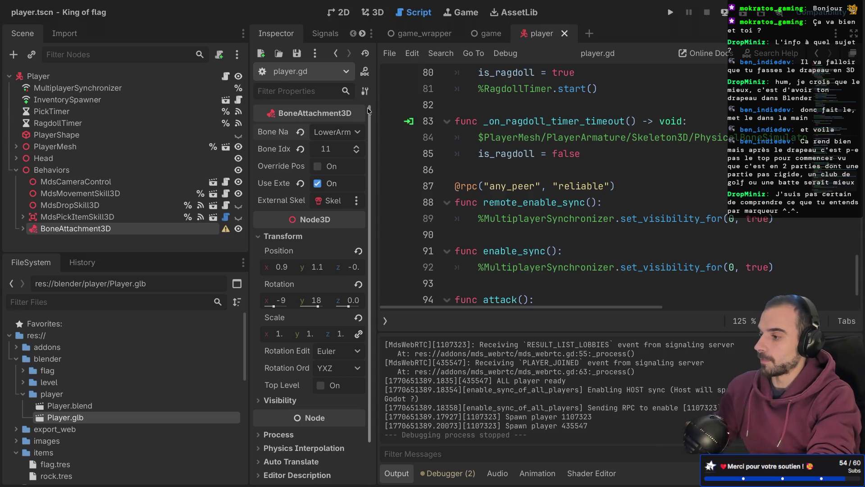
# - Widen the Inspector dock so the BoneAttachment3D's bone name and transform values show in full
pyautogui.moveTo(378, 109); pyautogui.dragTo(388, 108)
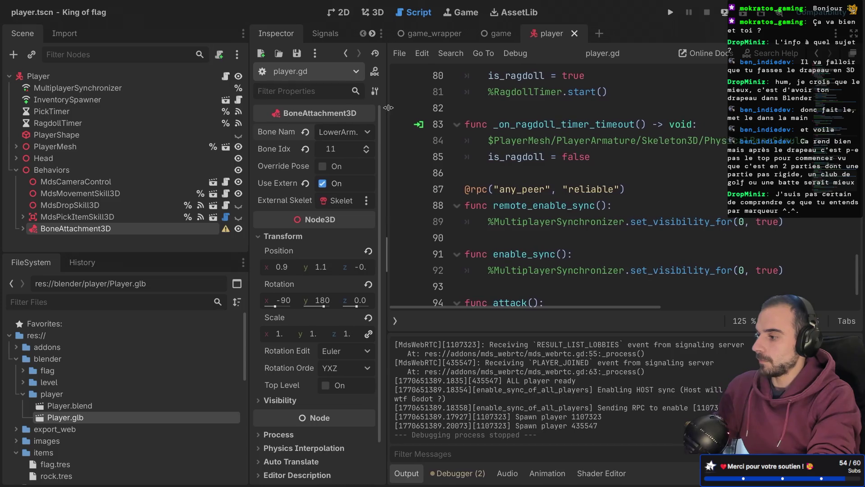
pyautogui.moveTo(249, 123); pyautogui.dragTo(224, 117)
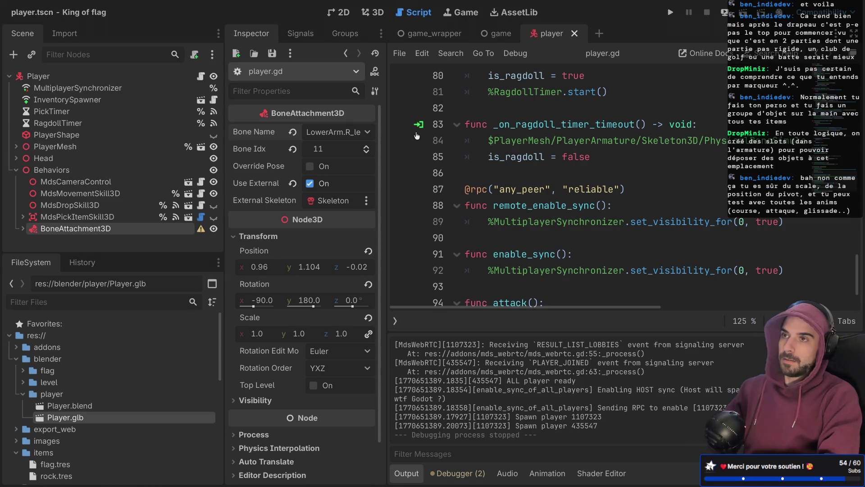
pyautogui.moveTo(224, 170); pyautogui.dragTo(232, 171)
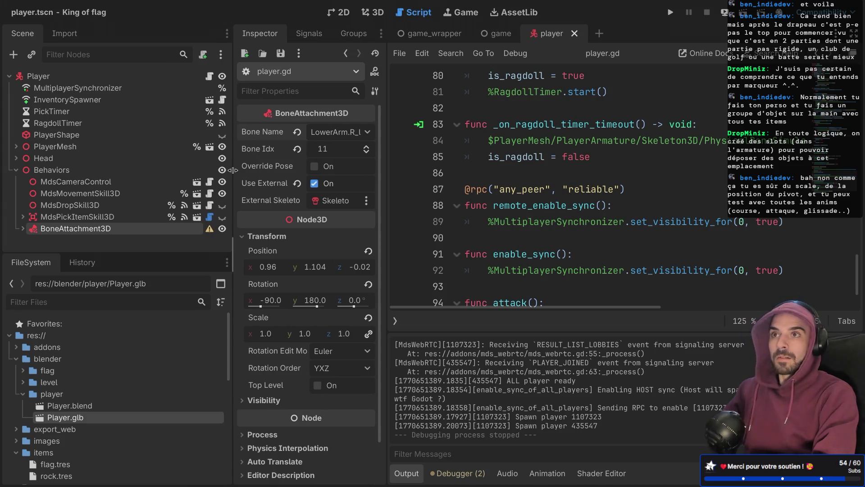
# - Collapse the player's Behaviors branch and move to Blender to review the Attack action
pyautogui.click(52, 170)
pyautogui.click(16, 170)
pyautogui.press('super+Tab')
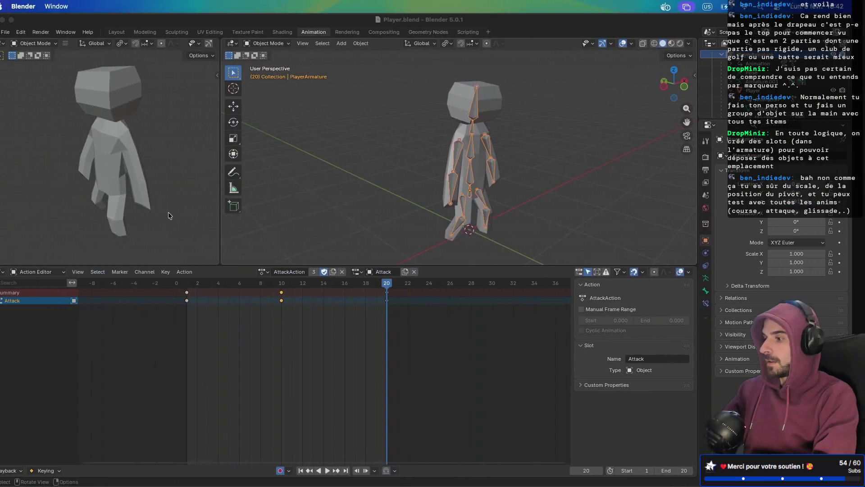
pyautogui.hotkey('ctrl', 'Right')
pyautogui.hotkey('ctrl', 'Left')
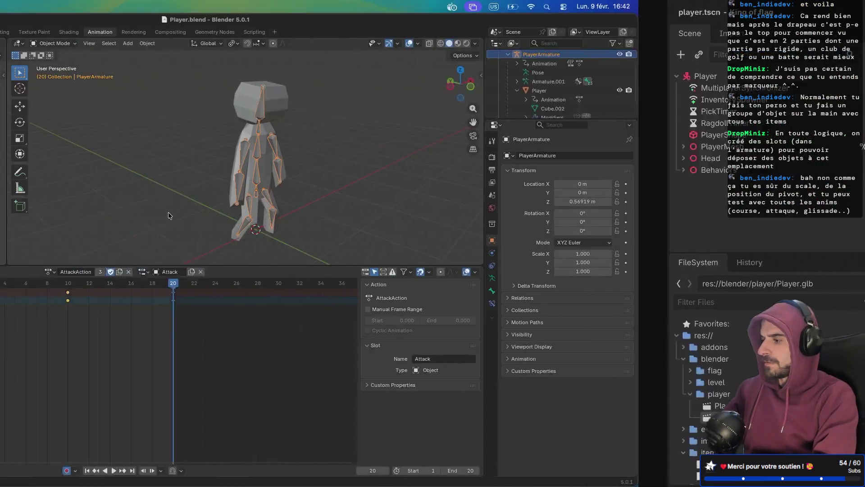
pyautogui.hotkey('ctrl', 'Right')
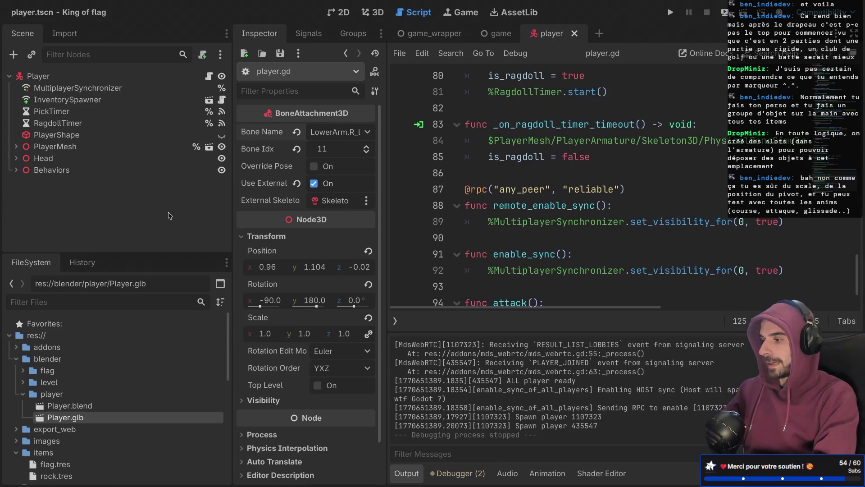
# - Look through the terminal and Godot static typing docs, then return to Godot's script editor
pyautogui.hotkey('ctrl', 'Right')
pyautogui.hotkey('ctrl', 'Right')
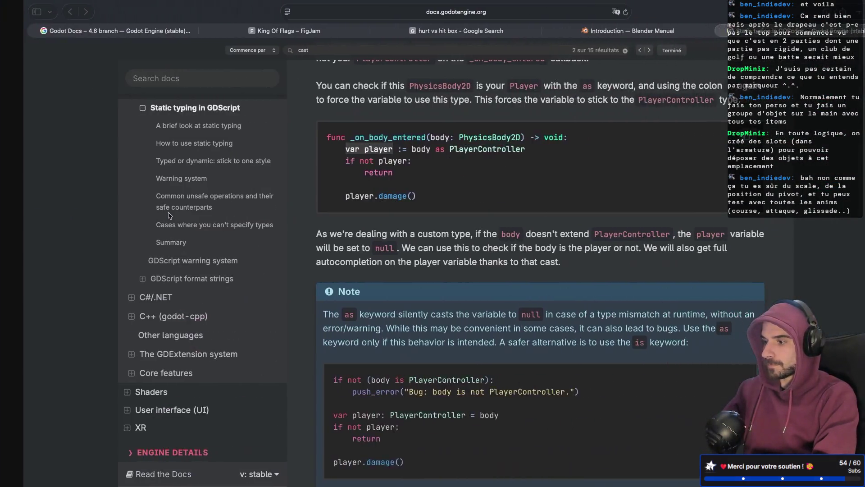
pyautogui.hotkey('ctrl', 'Left')
pyautogui.hotkey('ctrl', 'Left')
pyautogui.hotkey('ctrl', 'Left')
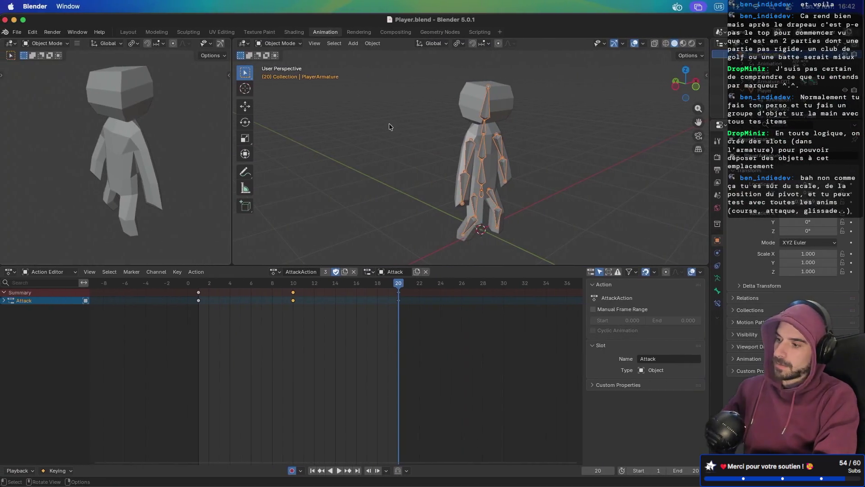
pyautogui.hotkey('ctrl', 'Right')
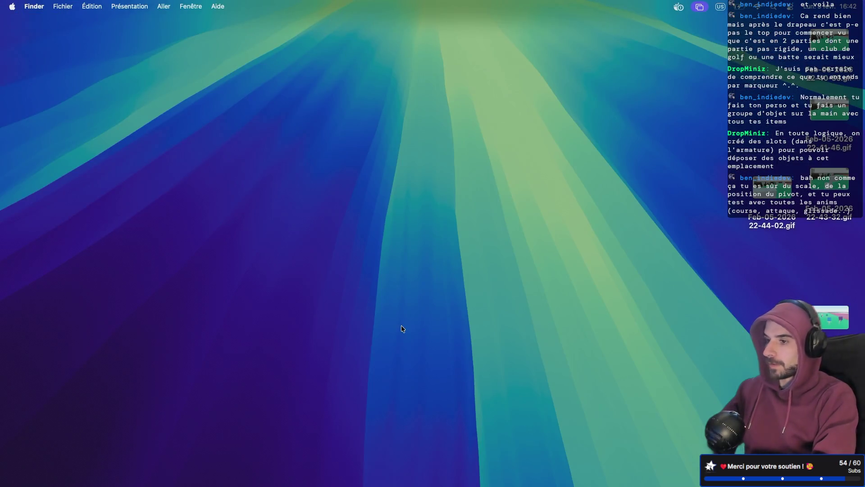
pyautogui.hotkey('ctrl', 'Right')
pyautogui.hotkey('ctrl', 'Right')
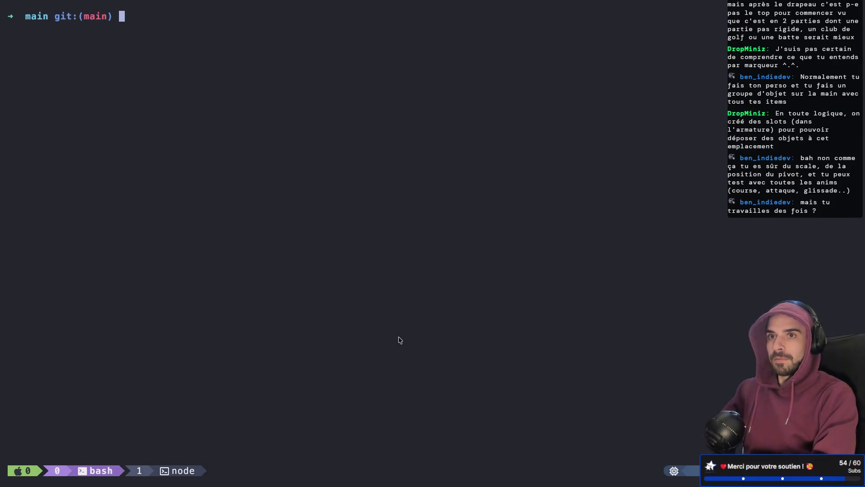
pyautogui.hotkey('ctrl', 'Right')
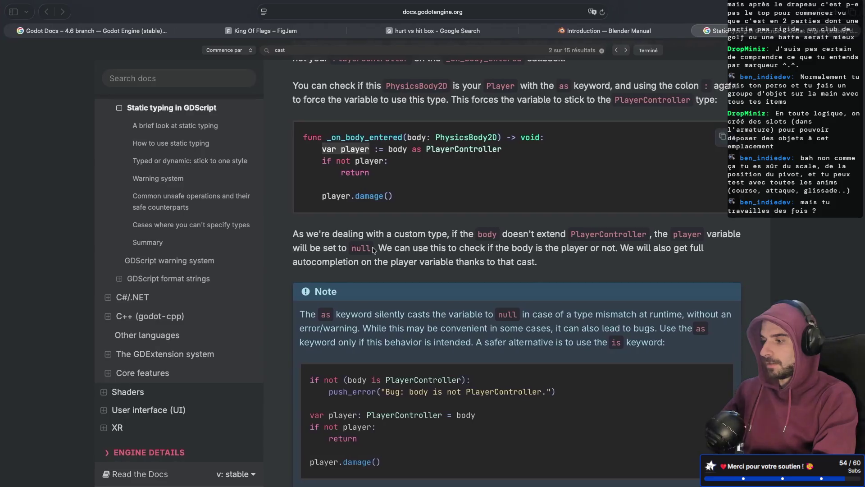
pyautogui.hotkey('ctrl', 'Left')
pyautogui.hotkey('ctrl', 'Left')
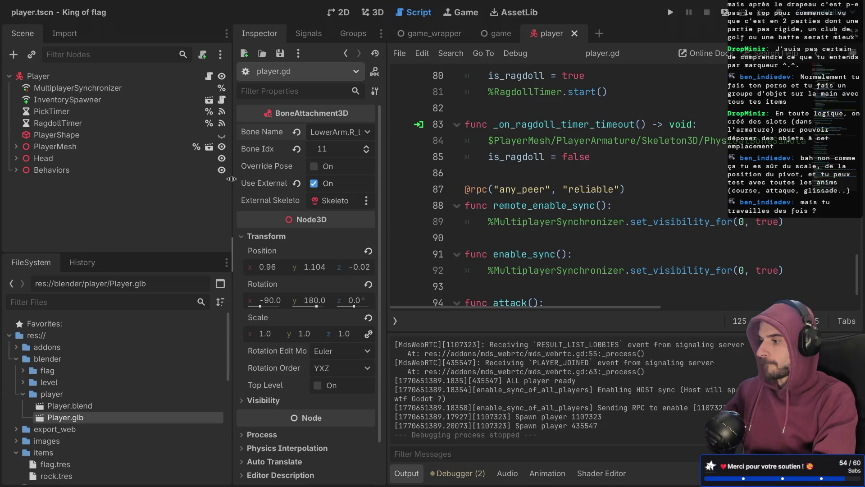
# - Hide the Output panel and resize the docks to widen the code area
pyautogui.moveTo(194, 179); pyautogui.dragTo(193, 179)
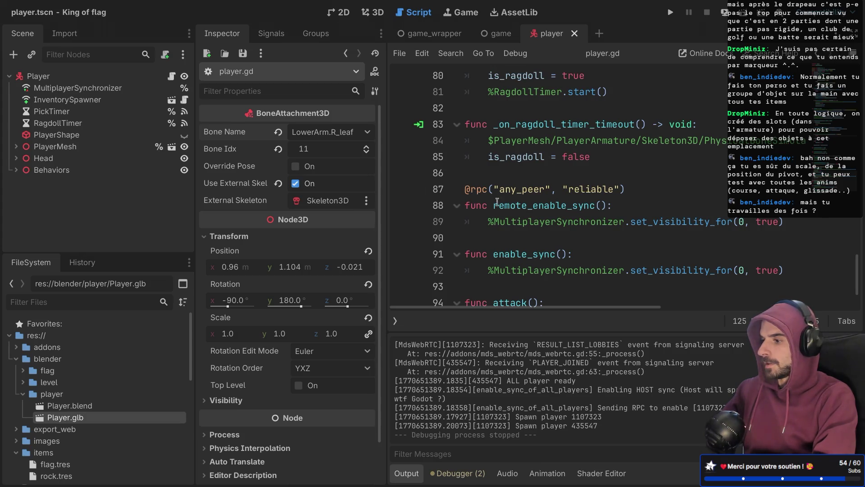
pyautogui.scroll(-2, 475, 198)
pyautogui.scroll(3, 522, 206)
pyautogui.scroll(20, 522, 206)
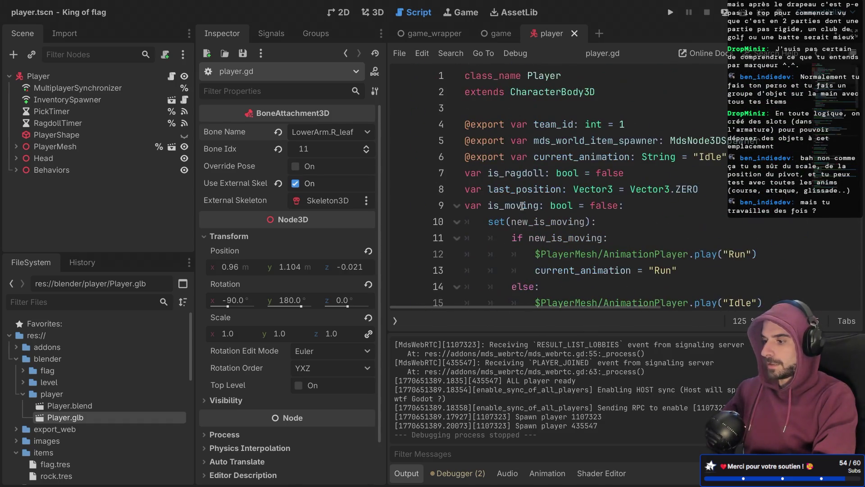
pyautogui.click(411, 474)
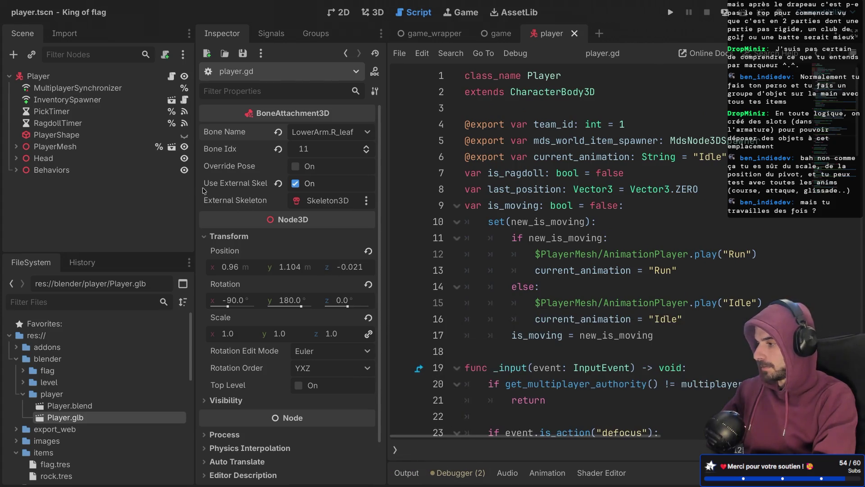
pyautogui.moveTo(196, 184); pyautogui.dragTo(161, 182)
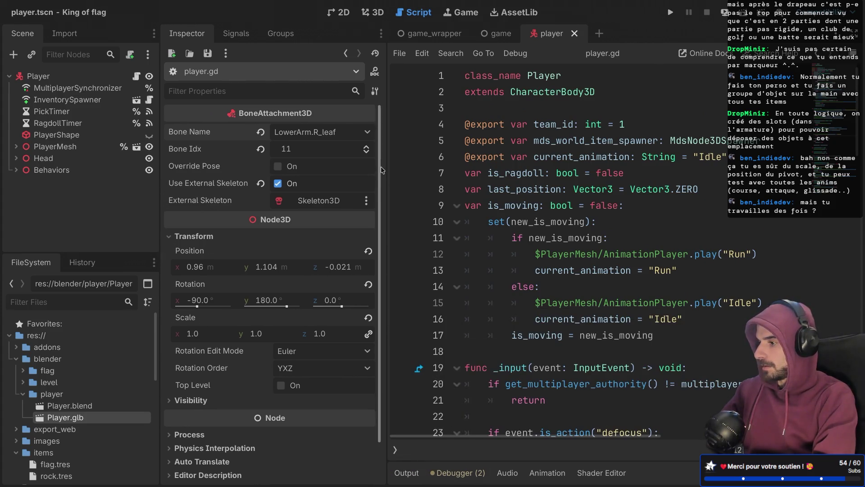
pyautogui.moveTo(384, 163)
pyautogui.mouseDown()
pyautogui.moveTo(307, 164)
pyautogui.moveTo(358, 165)
pyautogui.moveTo(351, 166)
pyautogui.mouseUp()
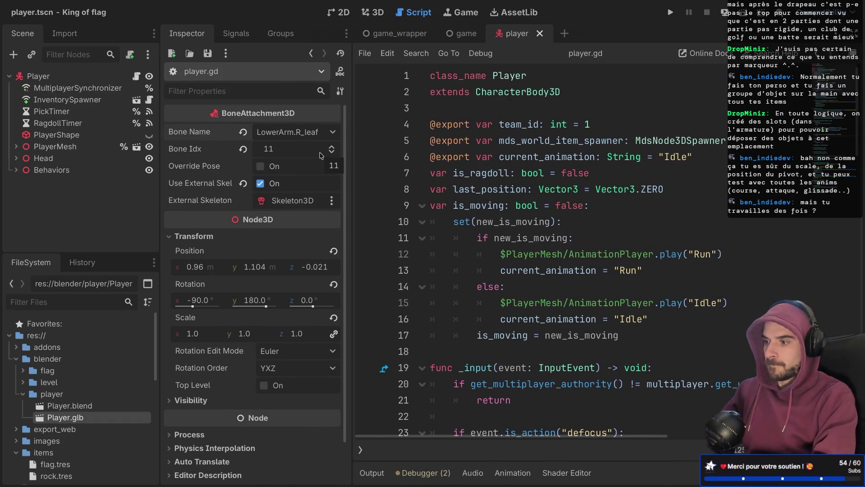
# - Scroll down in player.gd to review the enable_sync and remote_enable_sync functions
pyautogui.scroll(-4, 582, 156)
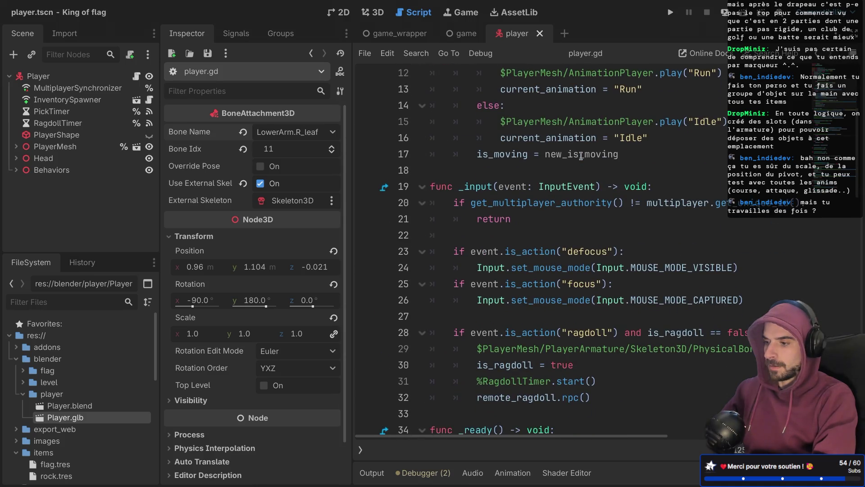
pyautogui.scroll(-2, 582, 155)
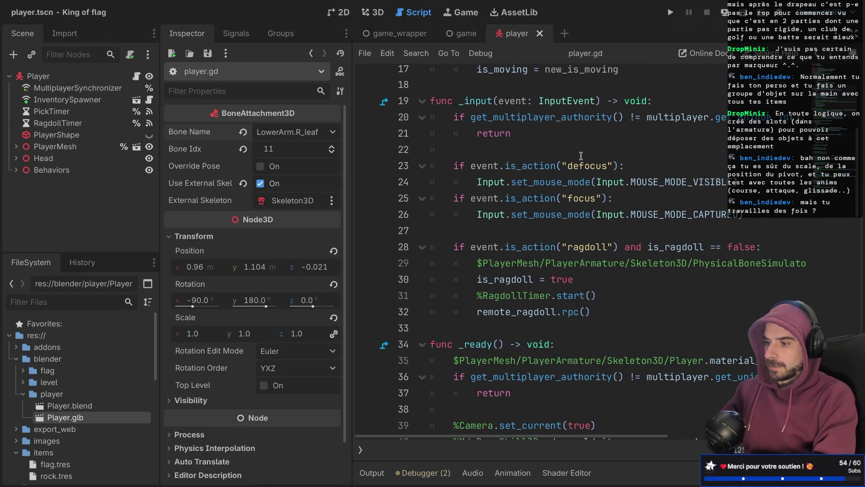
pyautogui.scroll(-20, 581, 156)
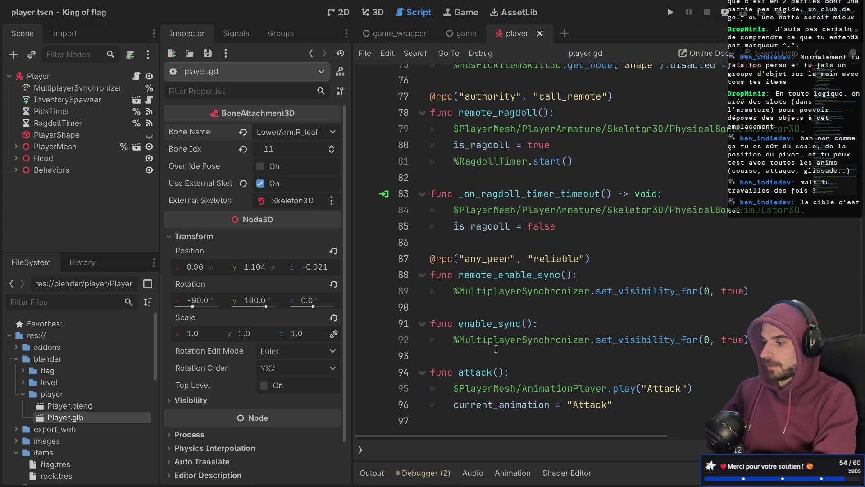
pyautogui.doubleClick(491, 323)
pyautogui.doubleClick(485, 339)
pyautogui.click(481, 324)
pyautogui.doubleClick(480, 323)
pyautogui.doubleClick(485, 275)
pyautogui.doubleClick(475, 324)
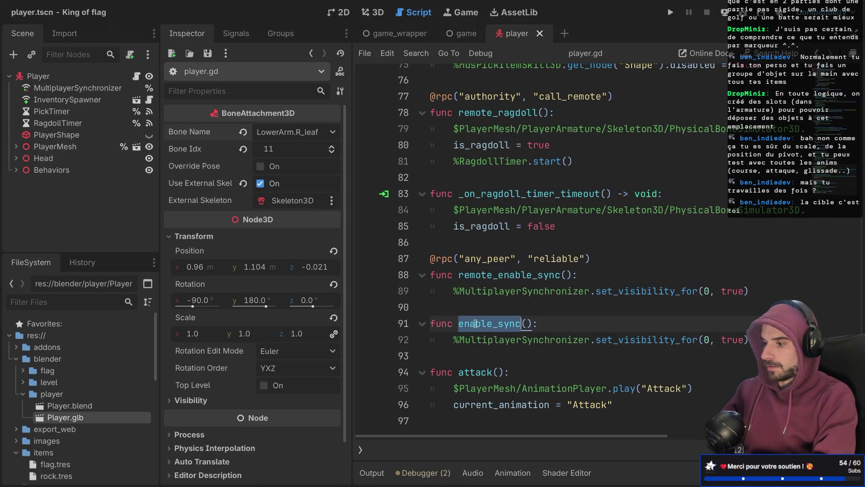
# - Review the attack() function that plays PlayerMesh's Attack animation
pyautogui.click(471, 371)
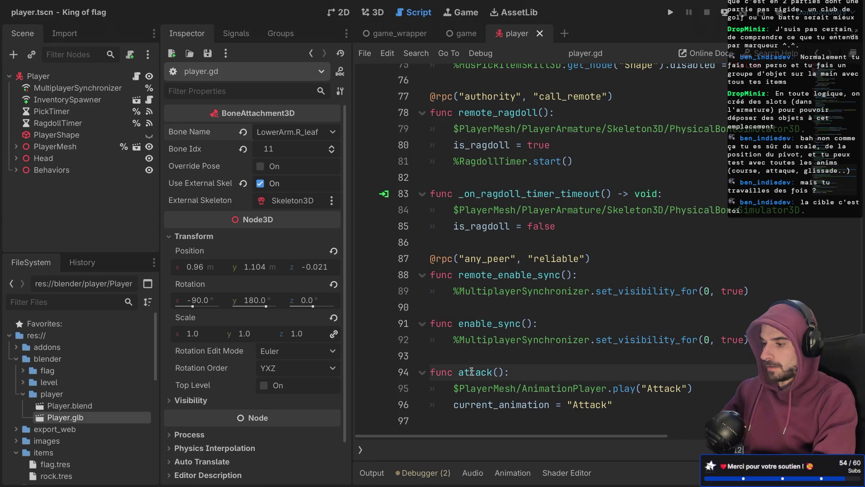
pyautogui.doubleClick(471, 372)
pyautogui.doubleClick(471, 388)
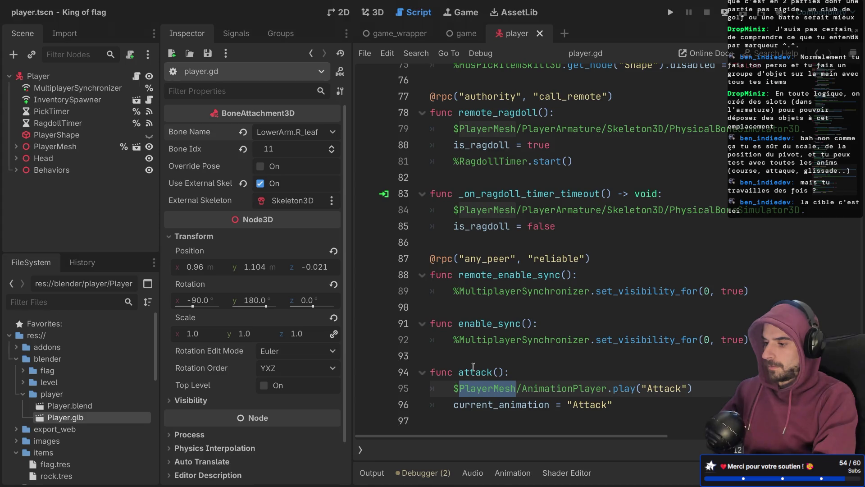
pyautogui.scroll(1, 476, 358)
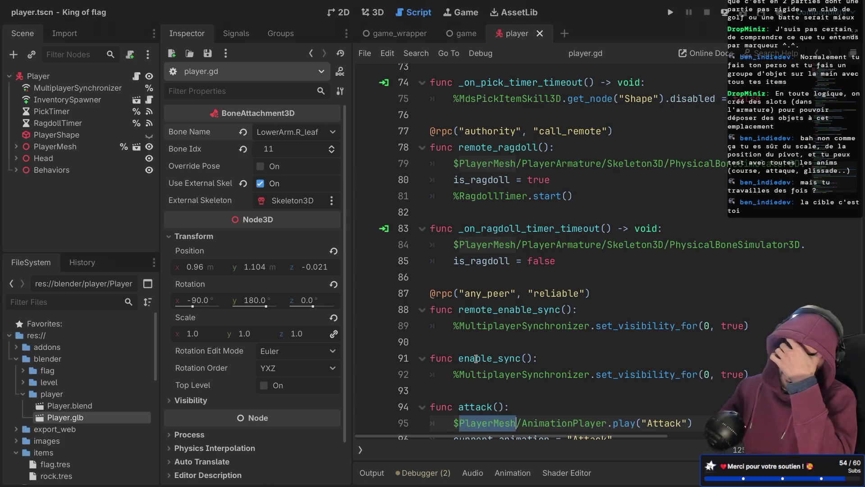
pyautogui.scroll(-3, 77, 406)
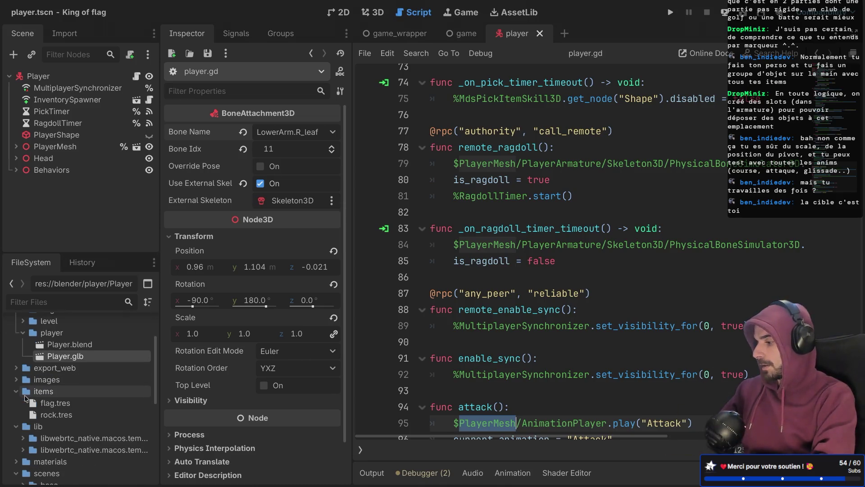
# - Open flag.tscn from the flag scenes folder in the 3D view
pyautogui.scroll(-3, 77, 419)
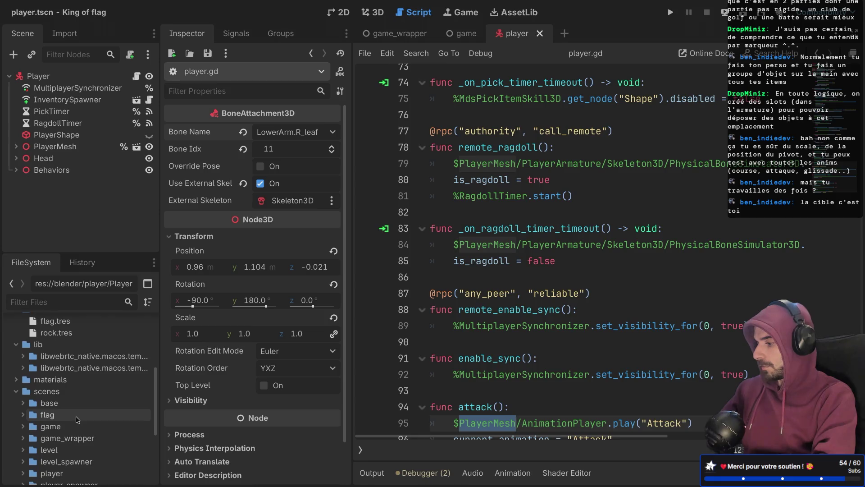
pyautogui.click(22, 415)
pyautogui.scroll(-3, 68, 405)
pyautogui.doubleClick(69, 363)
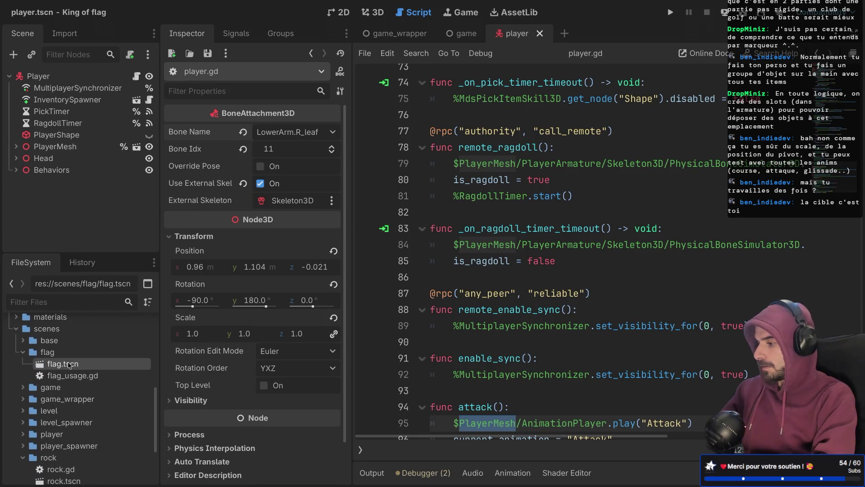
pyautogui.click(374, 12)
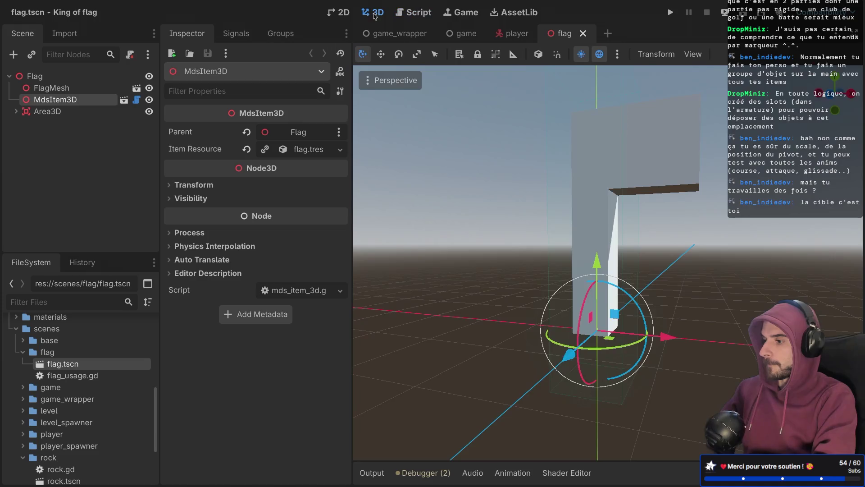
# - Expand Area3D to reveal its collision shape, orbiting and centring the view on it
pyautogui.click(16, 112)
pyautogui.press('KP_4')
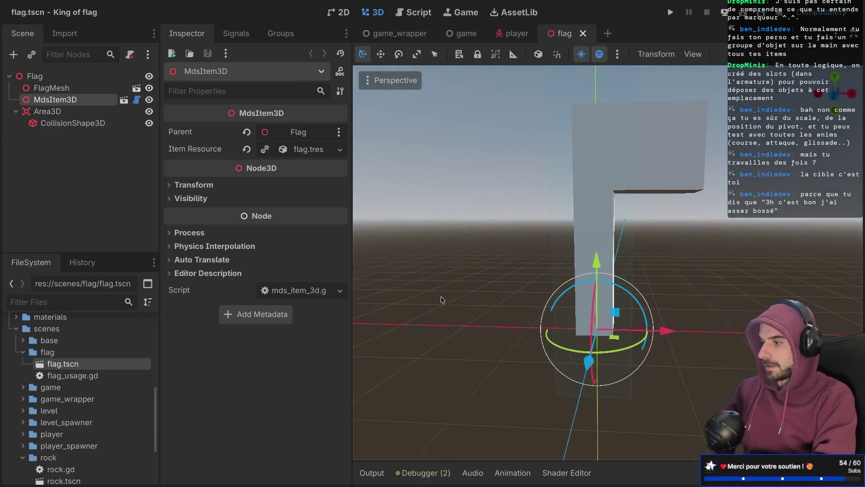
pyautogui.press('KP_8')
pyautogui.press('KP_4')
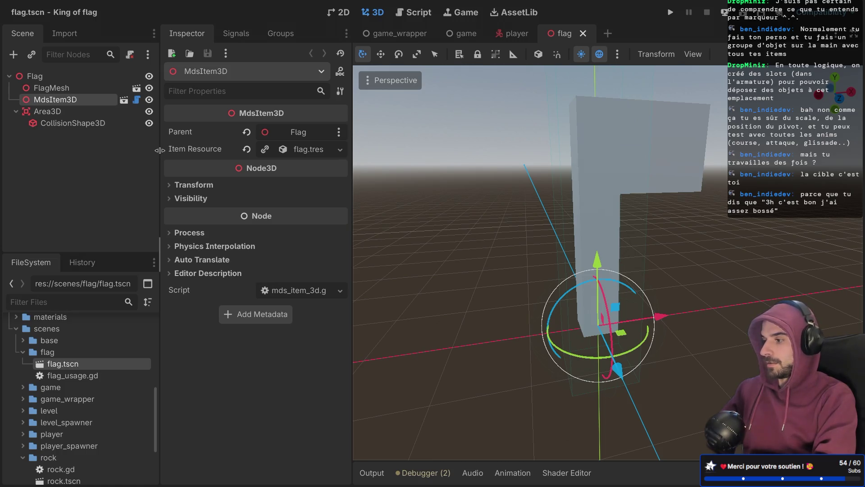
pyautogui.moveTo(160, 150); pyautogui.dragTo(154, 146)
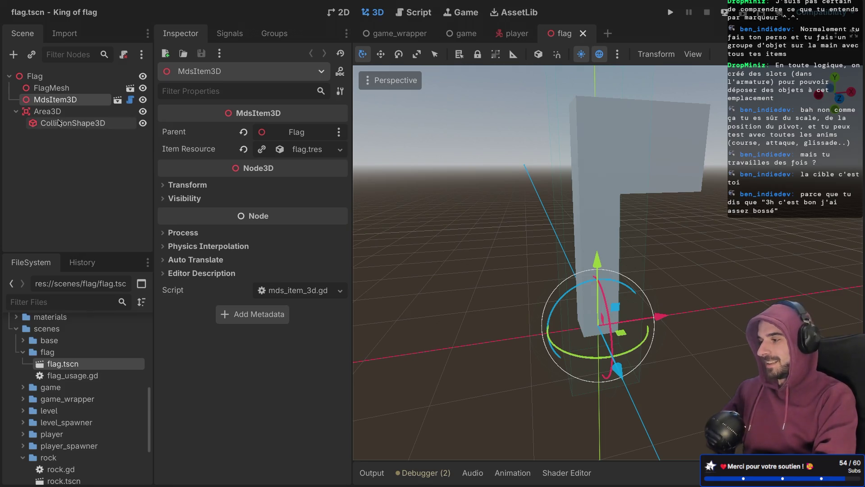
pyautogui.click(47, 111)
pyautogui.click(16, 112)
pyautogui.press('f')
pyautogui.click(17, 112)
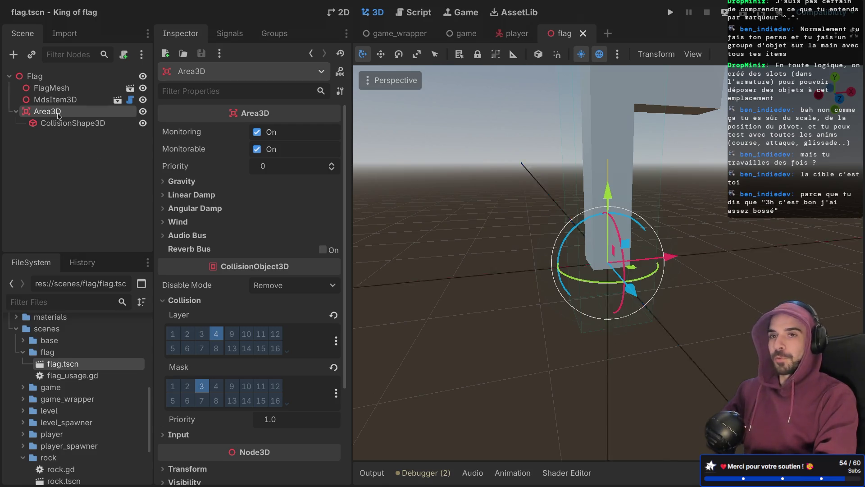
# - Examine Area3D and its CollisionShape3D box from several angles
pyautogui.doubleClick(51, 112)
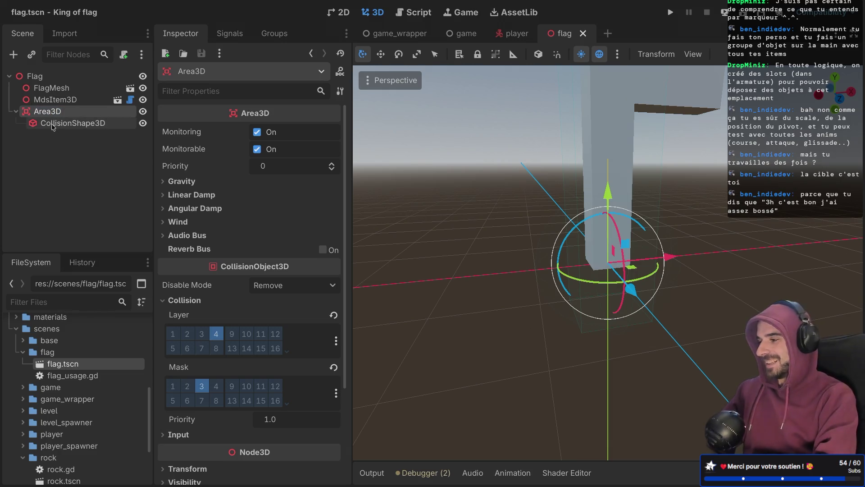
pyautogui.click(54, 125)
pyautogui.click(48, 113)
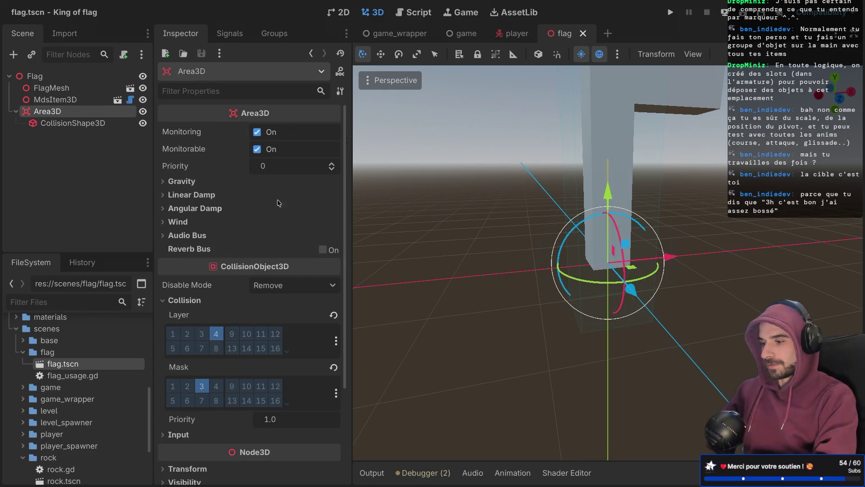
pyautogui.press('KP_4')
pyautogui.press('KP_4')
pyautogui.press('KP_4')
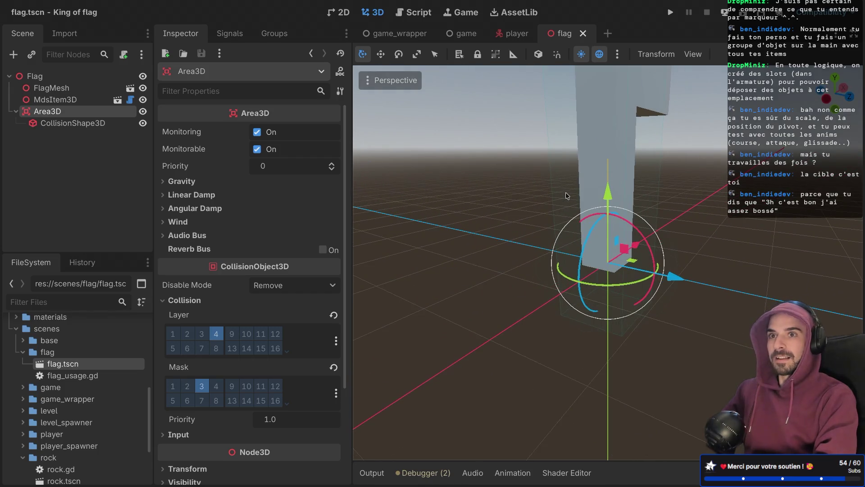
pyautogui.press('KP_4')
pyautogui.press('KP_4')
pyautogui.press('KP_4')
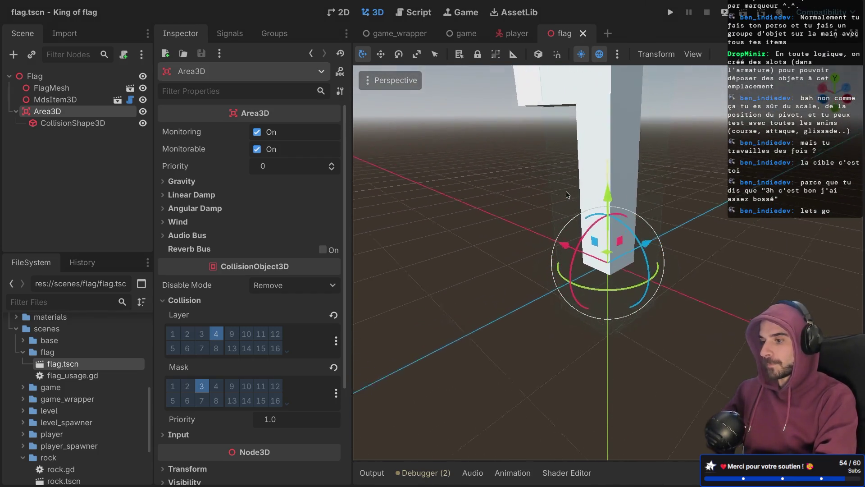
pyautogui.scroll(-3, 395, 153)
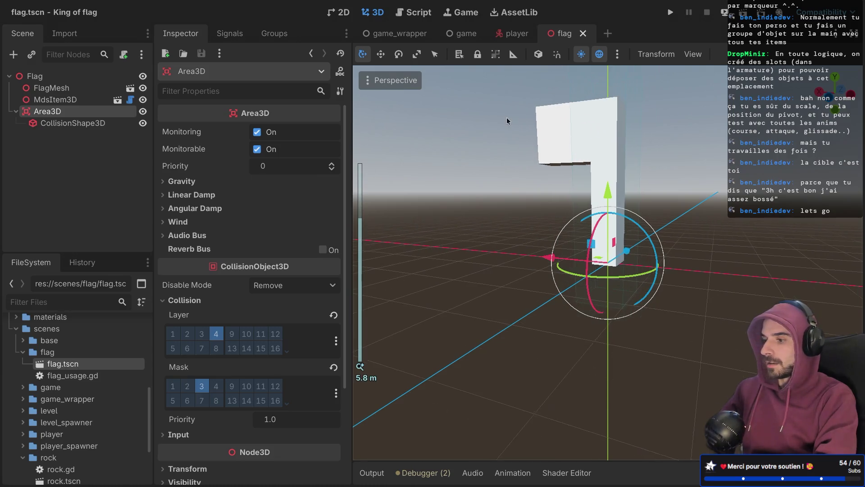
pyautogui.click(56, 119)
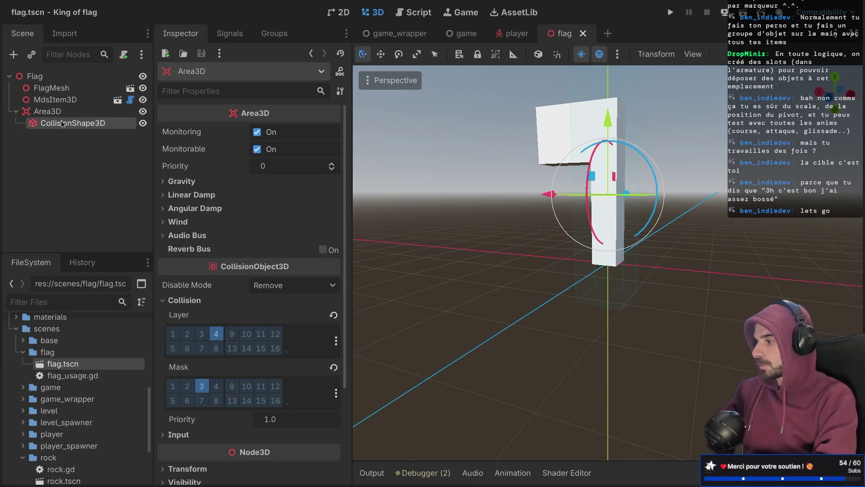
pyautogui.click(51, 110)
pyautogui.click(52, 100)
pyautogui.click(54, 113)
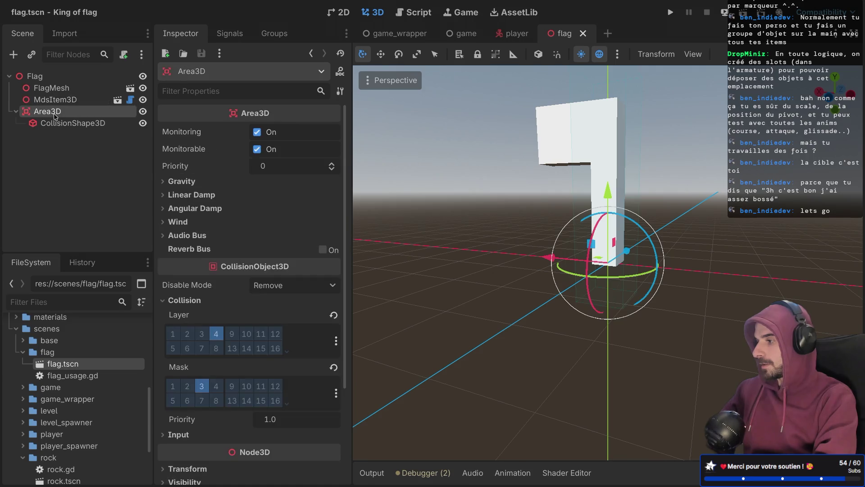
pyautogui.moveTo(411, 204); pyautogui.dragTo(437, 215)
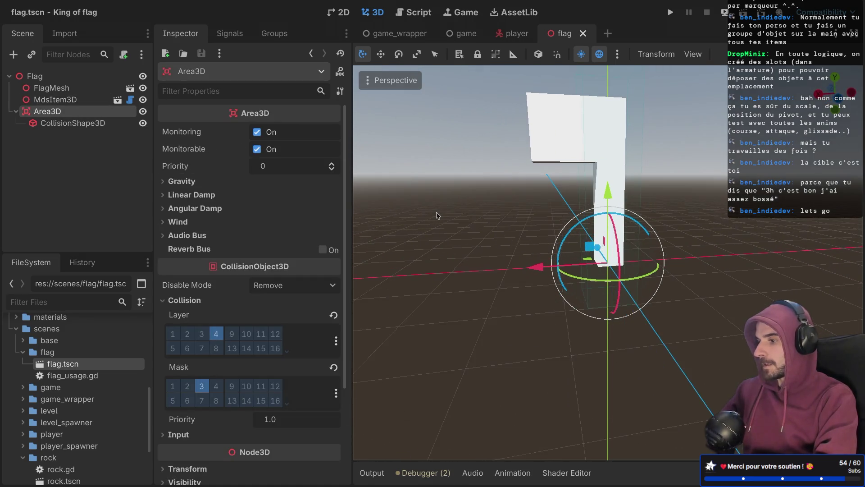
# - Duplicate the collapsed Area3D with Ctrl+D and select the copy's CollisionShape3D
pyautogui.click(17, 112)
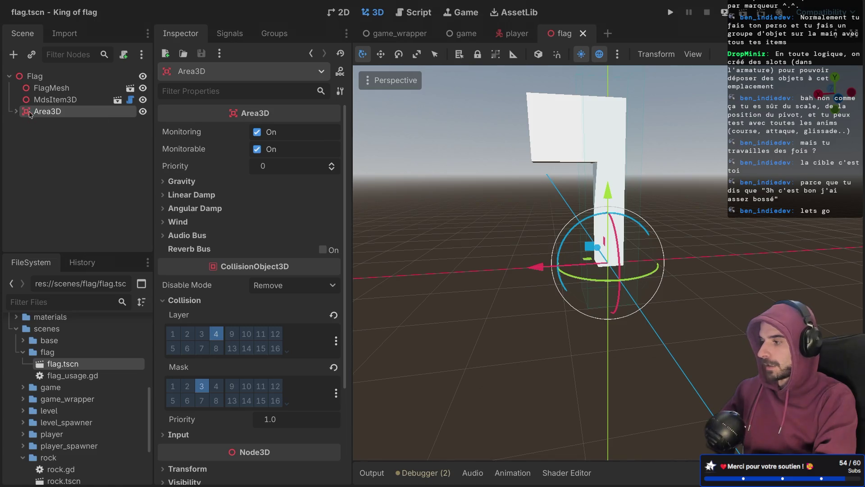
pyautogui.click(52, 100)
pyautogui.click(49, 112)
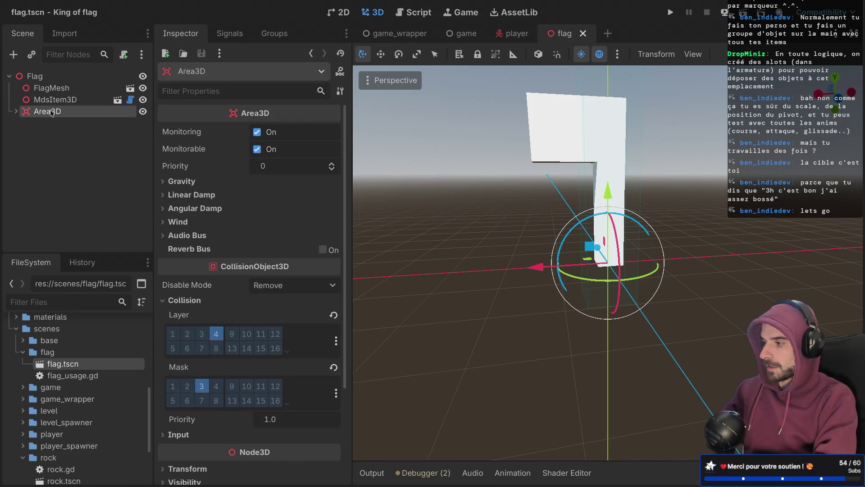
pyautogui.hotkey('ctrl', 'd')
pyautogui.click(64, 136)
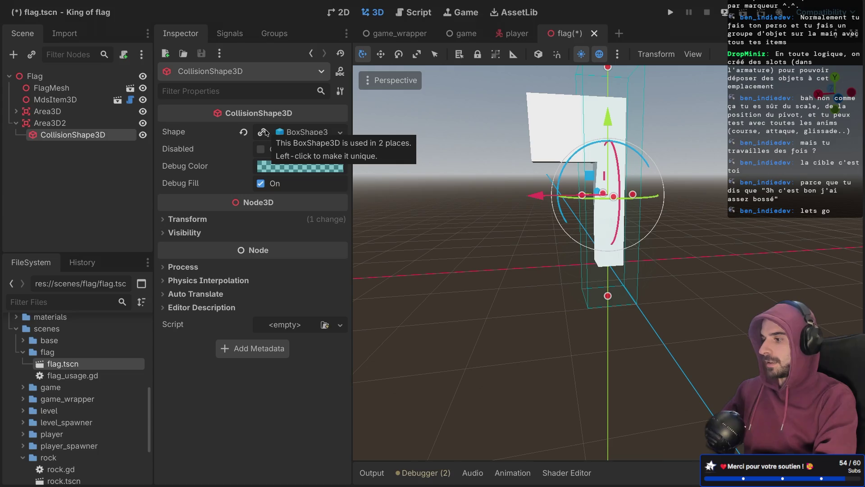
# - Make the duplicate's BoxShape3D unique and rename Area3D2 to Hitbox
pyautogui.click(263, 132)
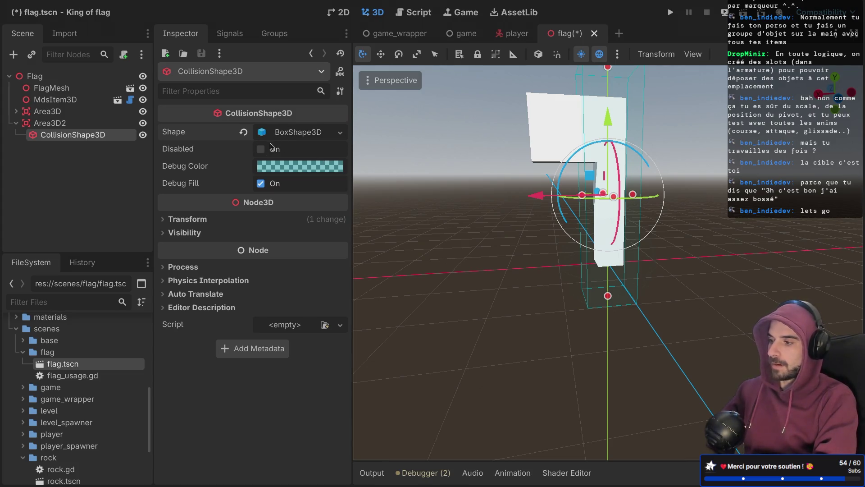
pyautogui.click(66, 124)
pyautogui.press('F2')
pyautogui.write('iH')
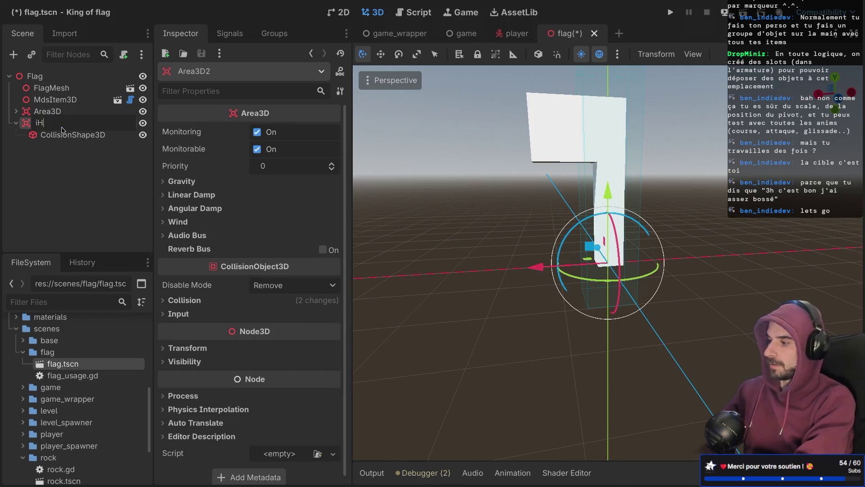
pyautogui.press('BackSpace')
pyautogui.press('BackSpace')
pyautogui.write('Hitbox')
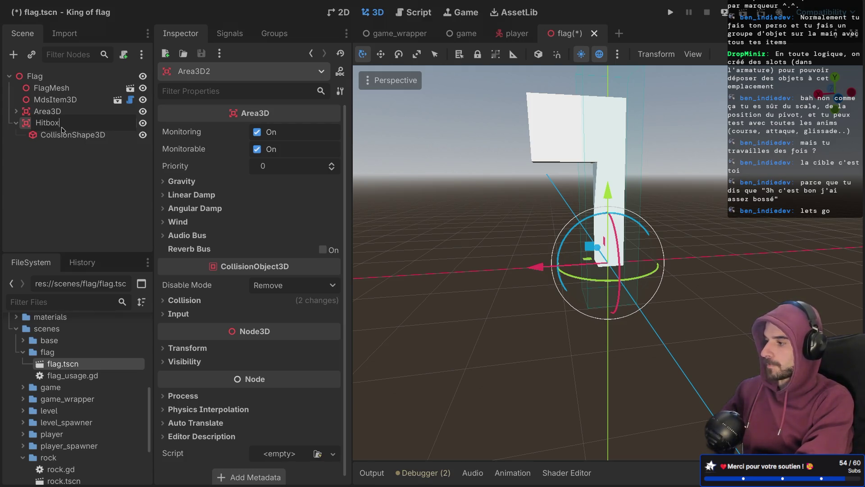
pyautogui.press('Return')
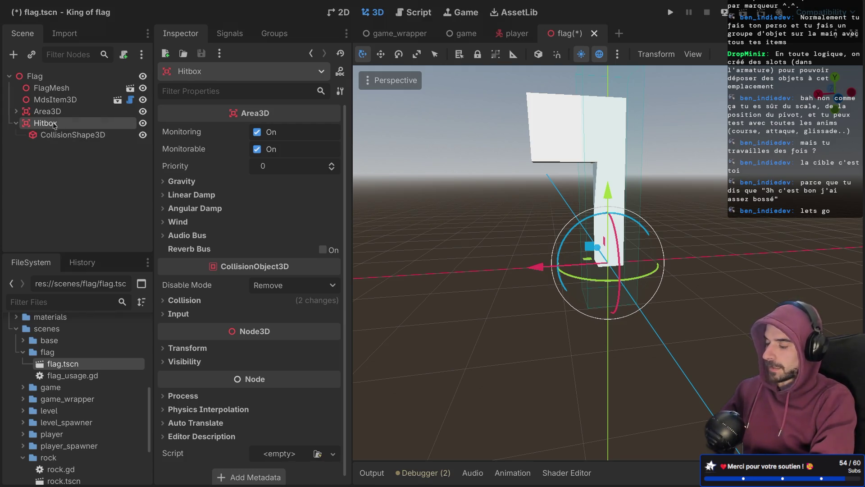
# - Make the Hitbox's collision box taller around the flag head with pink debug colour f800716b
pyautogui.click(89, 134)
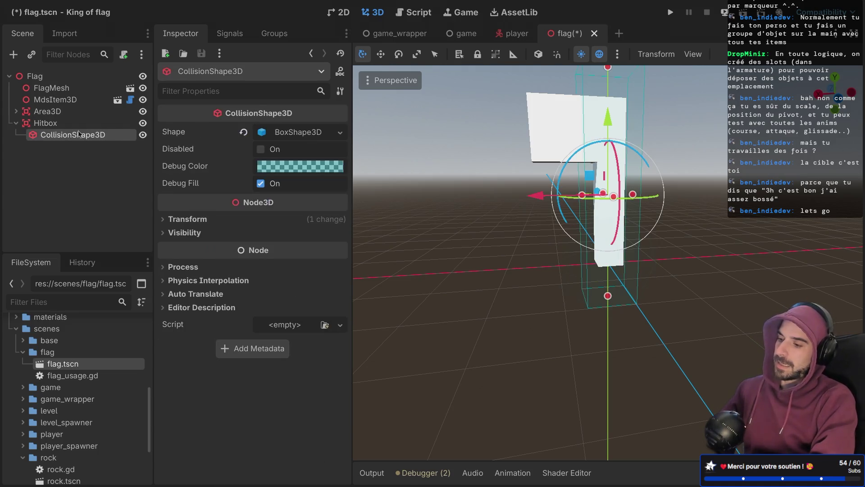
pyautogui.moveTo(608, 297)
pyautogui.mouseDown()
pyautogui.moveTo(608, 181)
pyautogui.moveTo(587, 281)
pyautogui.moveTo(498, 285)
pyautogui.moveTo(537, 283)
pyautogui.mouseUp()
pyautogui.moveTo(582, 253); pyautogui.dragTo(582, 237)
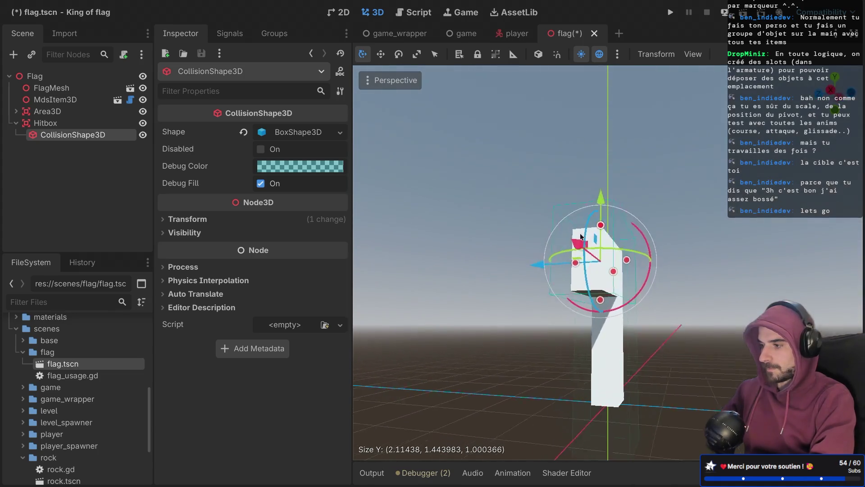
pyautogui.click(291, 165)
pyautogui.click(309, 219)
pyautogui.moveTo(325, 222); pyautogui.dragTo(369, 222)
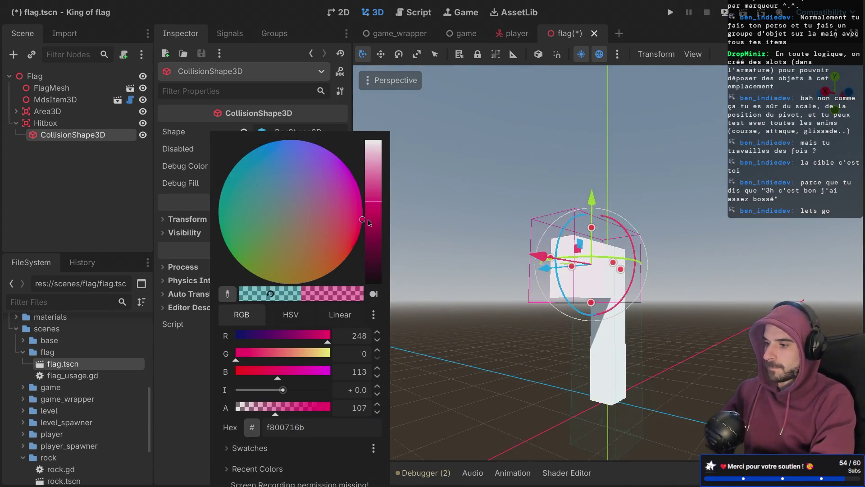
pyautogui.click(677, 150)
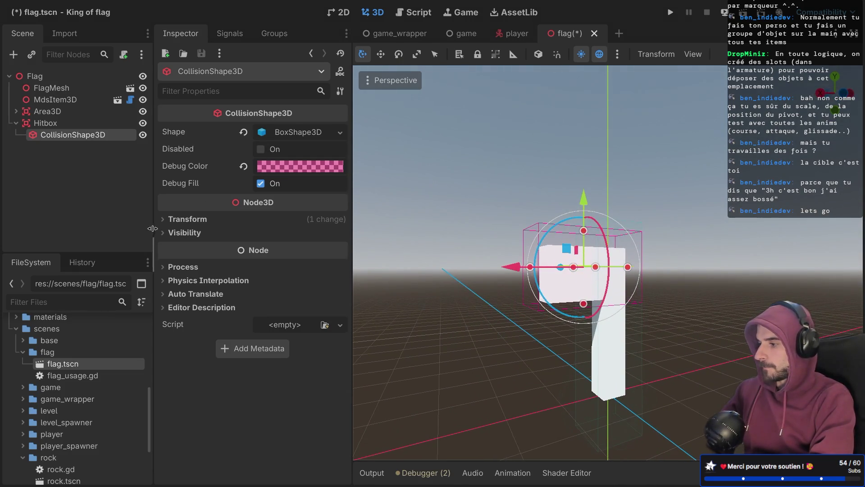
pyautogui.click(187, 219)
pyautogui.click(44, 124)
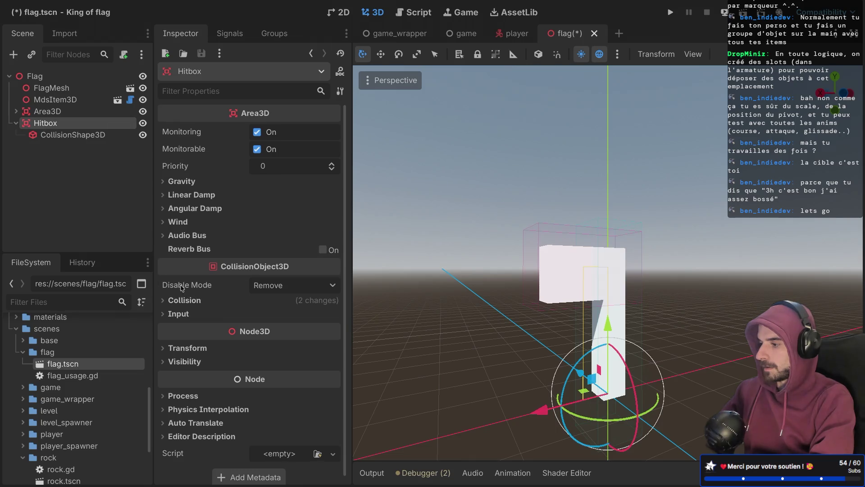
# - Move the Hitbox from collision layer 4 to layer 7 and rename layer 7
pyautogui.scroll(-1, 179, 221)
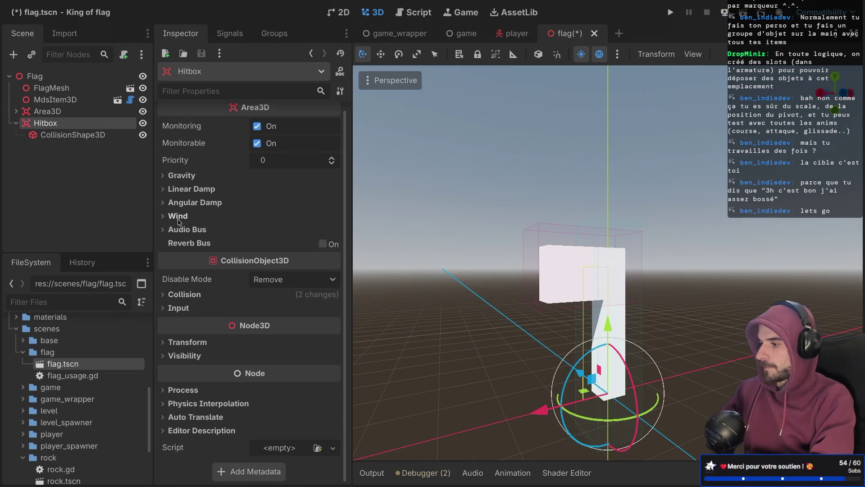
pyautogui.click(184, 294)
pyautogui.scroll(-5, 202, 248)
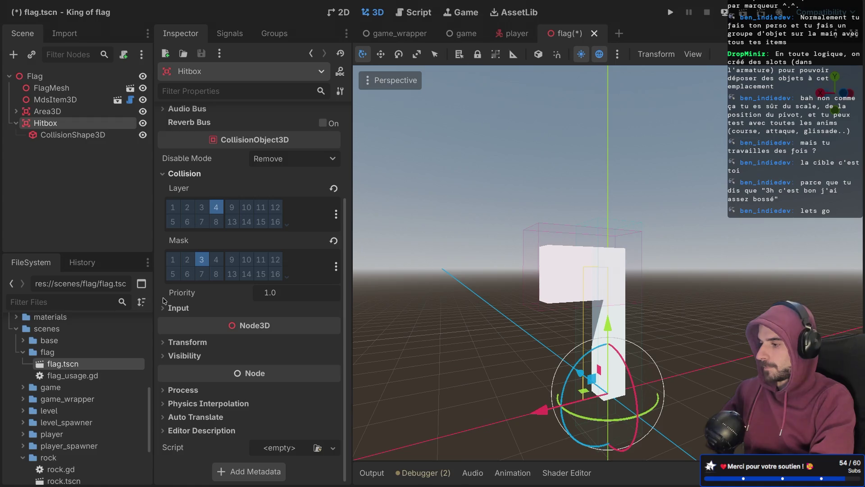
pyautogui.click(219, 207)
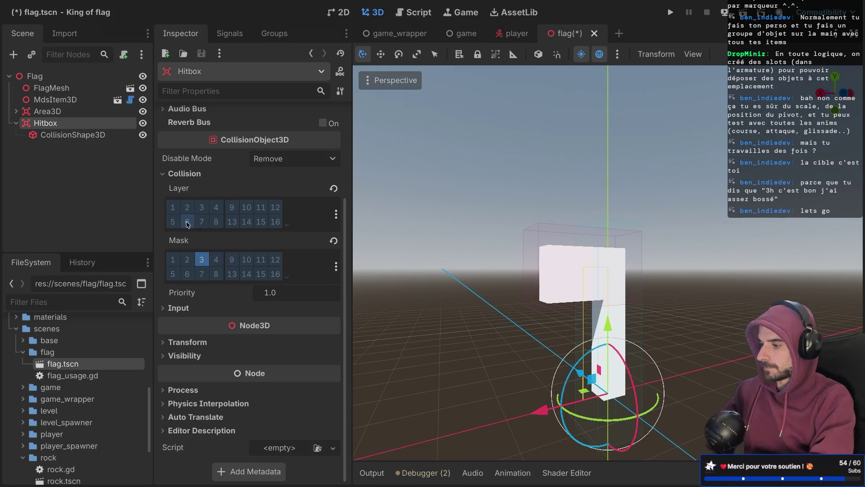
pyautogui.click(203, 222)
pyautogui.rightClick(203, 222)
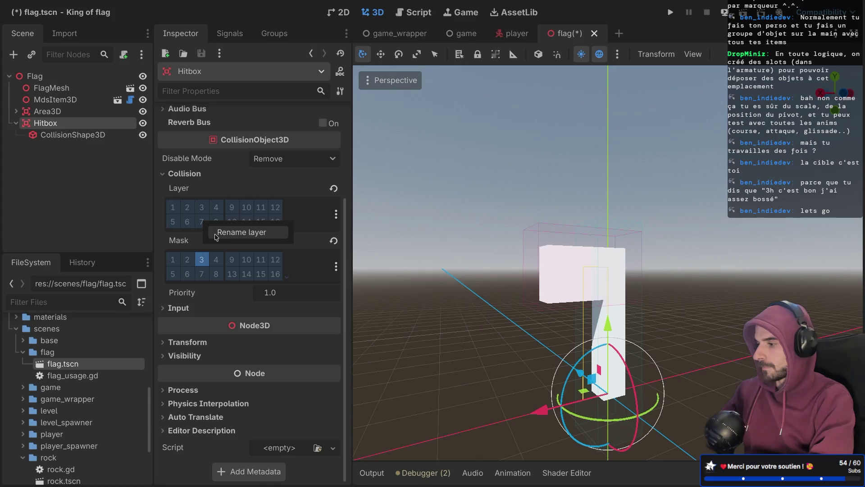
pyautogui.click(213, 233)
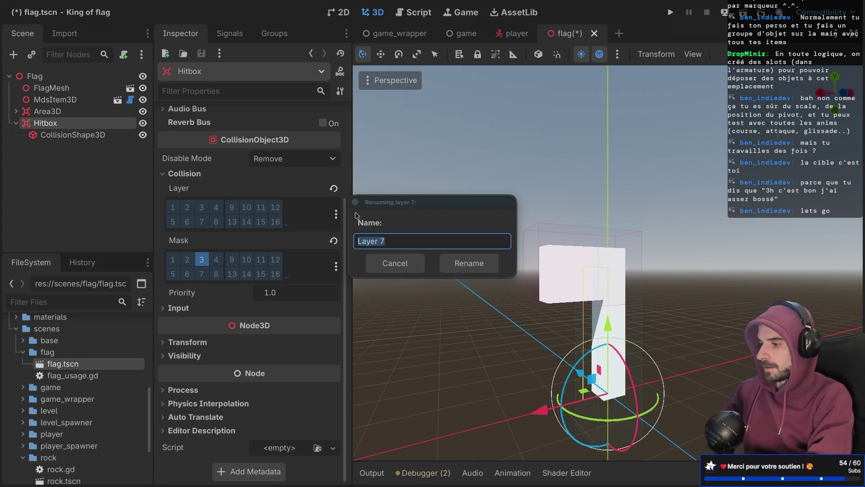
pyautogui.click(394, 240)
pyautogui.hotkey('ctrl', 'a')
pyautogui.write('H')
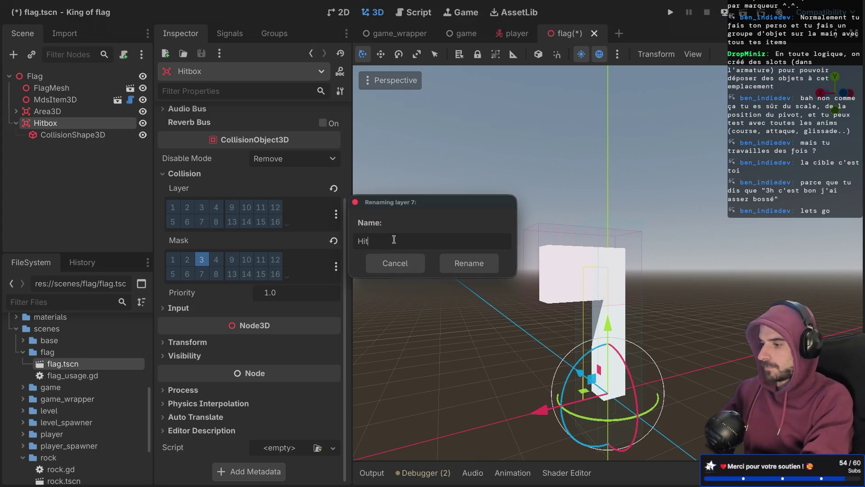
pyautogui.press('Return')
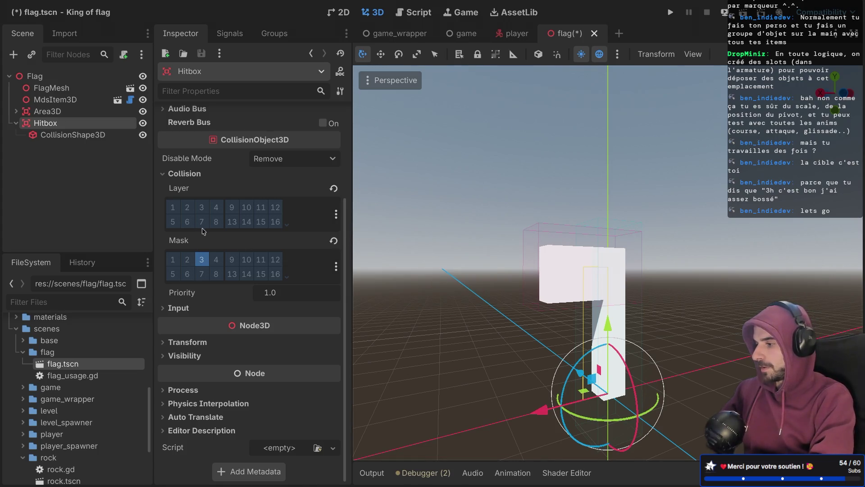
pyautogui.click(203, 224)
# - Set the Hitbox mask to layer 8 only and rename layer 8 'HurtBox'
pyautogui.click(206, 275)
pyautogui.click(206, 275)
pyautogui.click(217, 274)
pyautogui.click(202, 260)
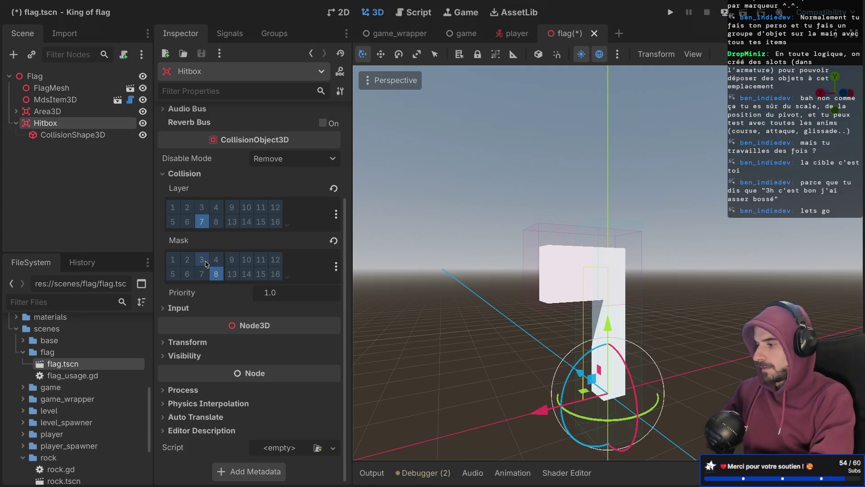
pyautogui.click(289, 227)
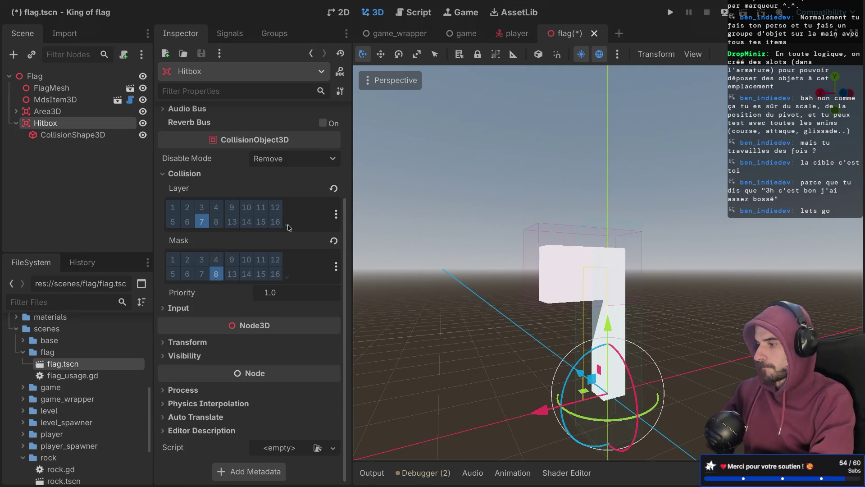
pyautogui.rightClick(221, 279)
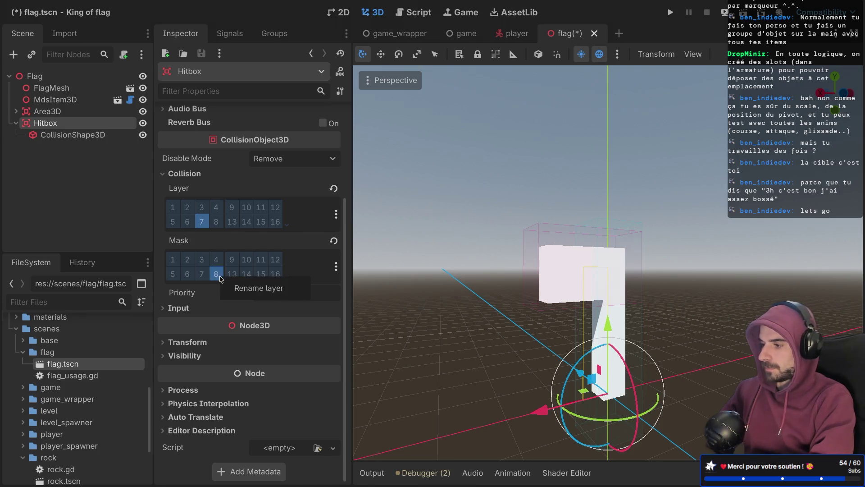
pyautogui.click(238, 290)
pyautogui.write('Hurt')
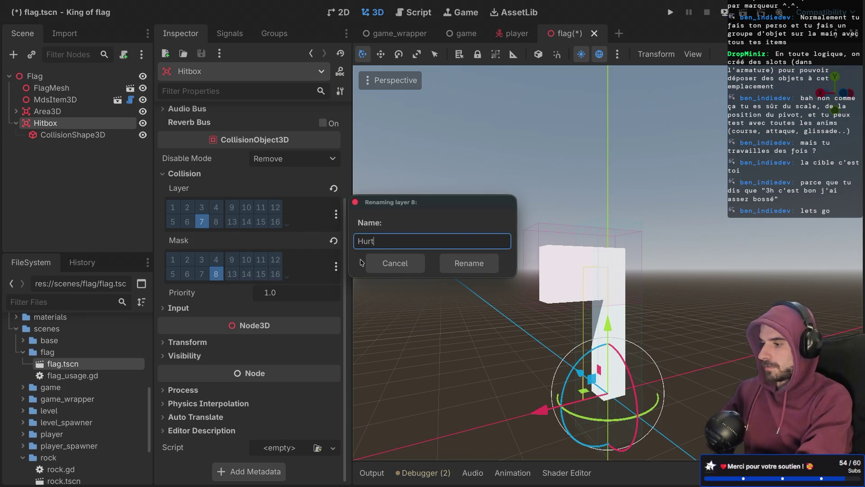
pyautogui.write('Box')
pyautogui.click(459, 265)
# - Save the flag scene and go back to the player scene
pyautogui.hotkey('ctrl', 's')
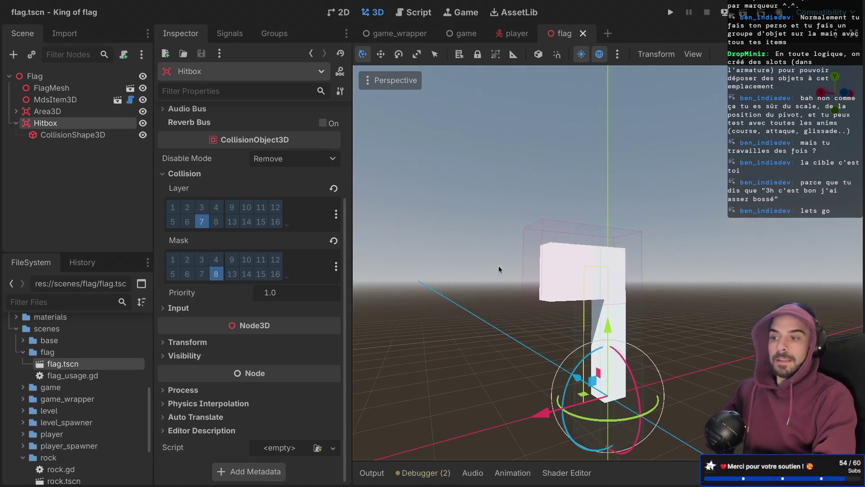
pyautogui.press('KP_4')
pyautogui.press('KP_4')
pyautogui.press('KP_4')
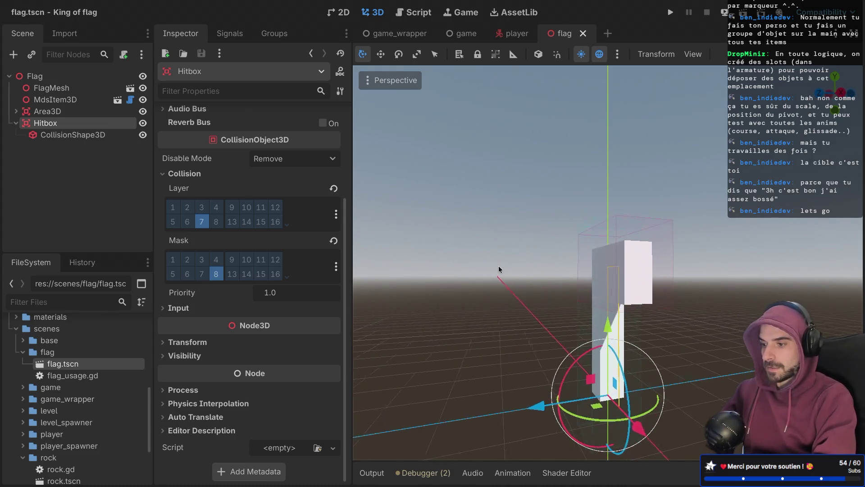
pyautogui.press('KP_4')
pyautogui.press('KP_4')
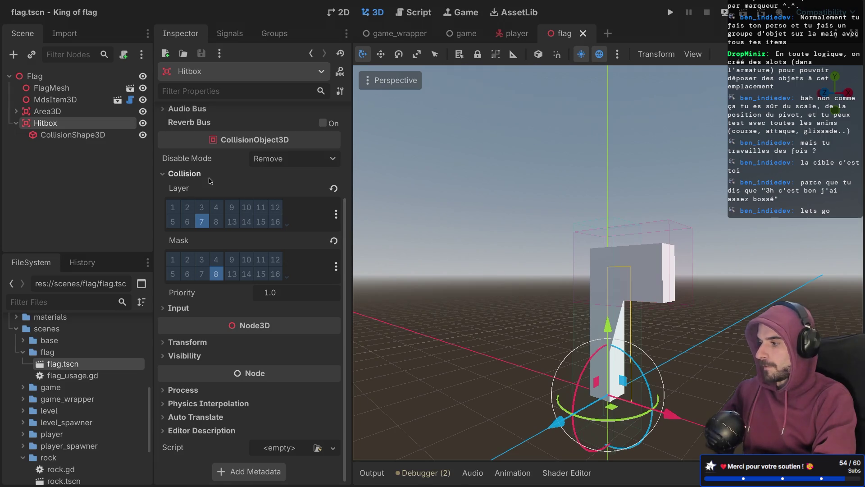
pyautogui.click(17, 123)
pyautogui.moveTo(229, 164)
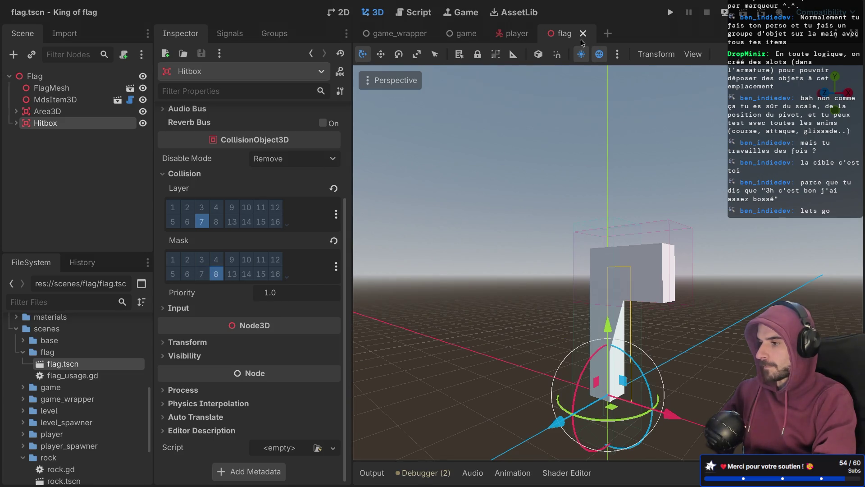
pyautogui.click(523, 32)
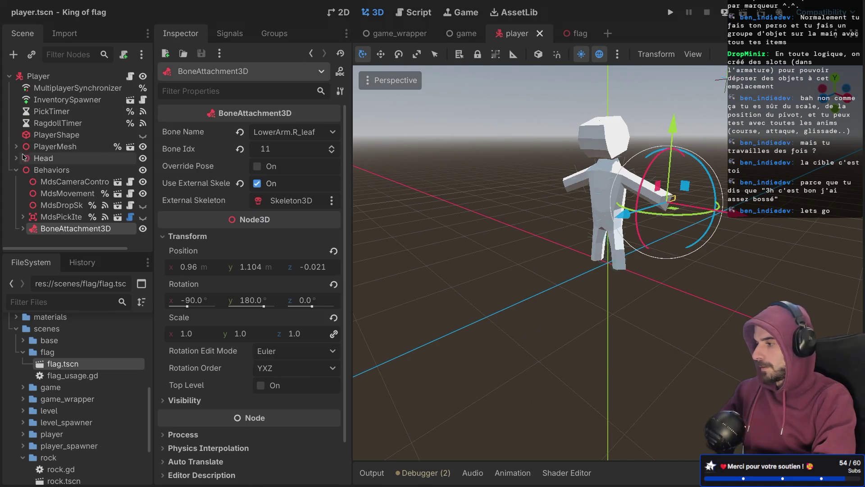
# - Add an Area3D under the Player root and name it HitBox
pyautogui.click(38, 79)
pyautogui.hotkey('ctrl', 'a')
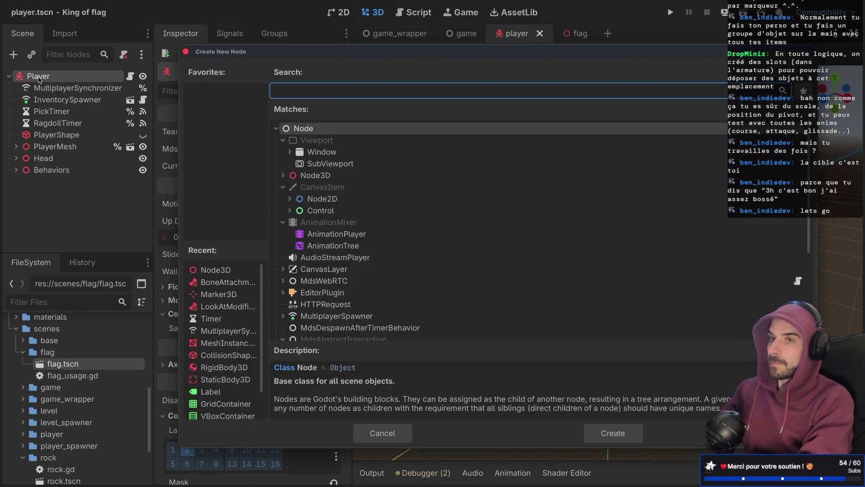
pyautogui.write('Shap')
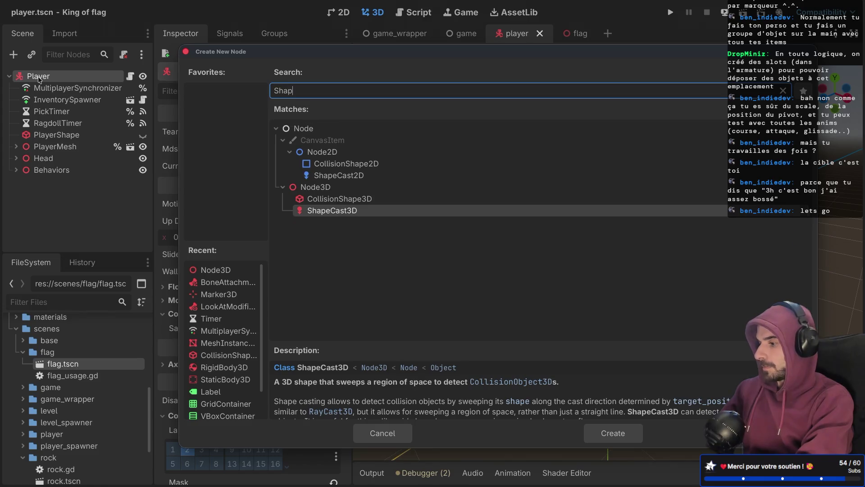
pyautogui.press('Up')
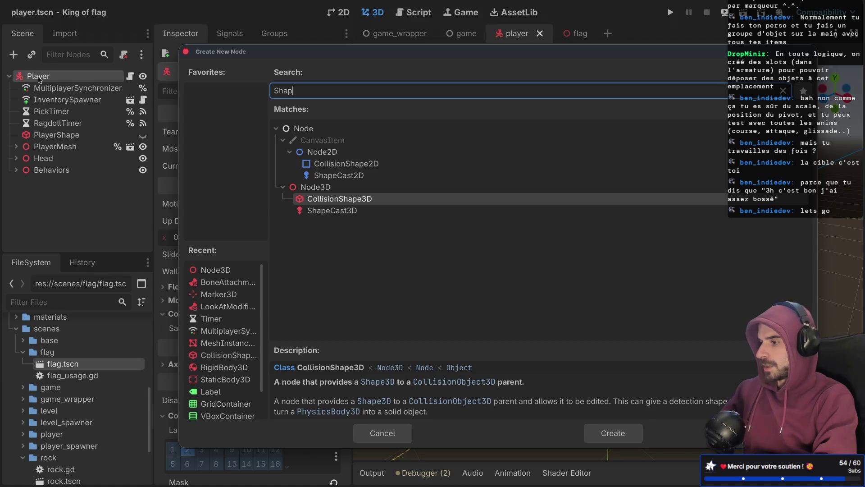
pyautogui.doubleClick(289, 92)
pyautogui.write('Area')
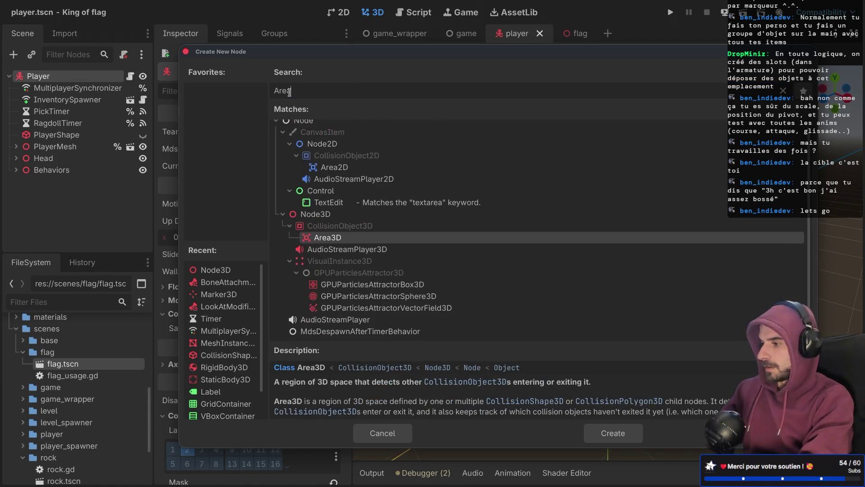
pyautogui.press('Return')
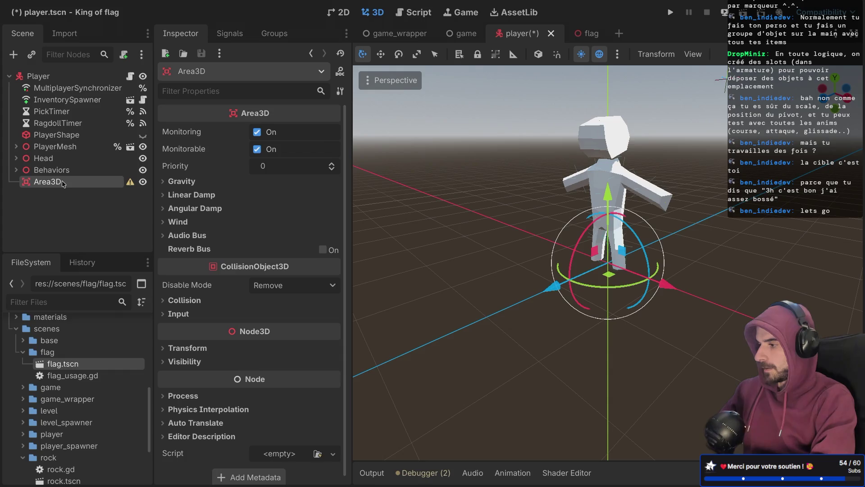
pyautogui.doubleClick(62, 182)
pyautogui.write('HitB')
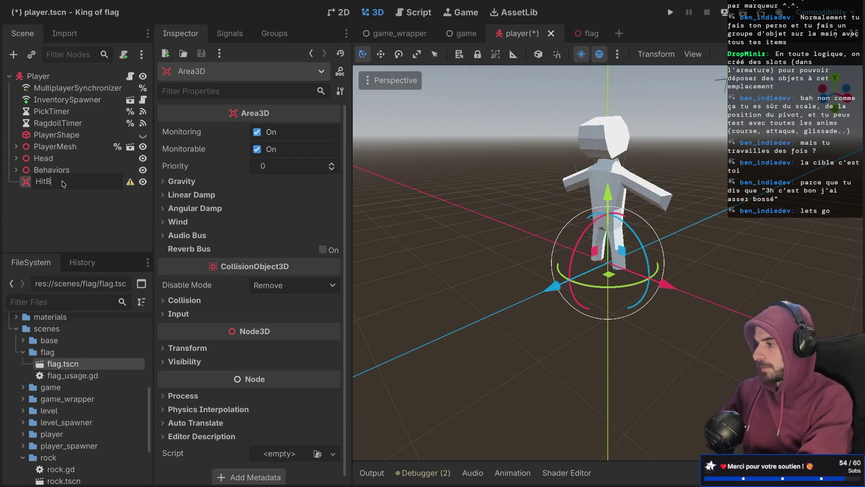
pyautogui.write('ox')
pyautogui.press('Return')
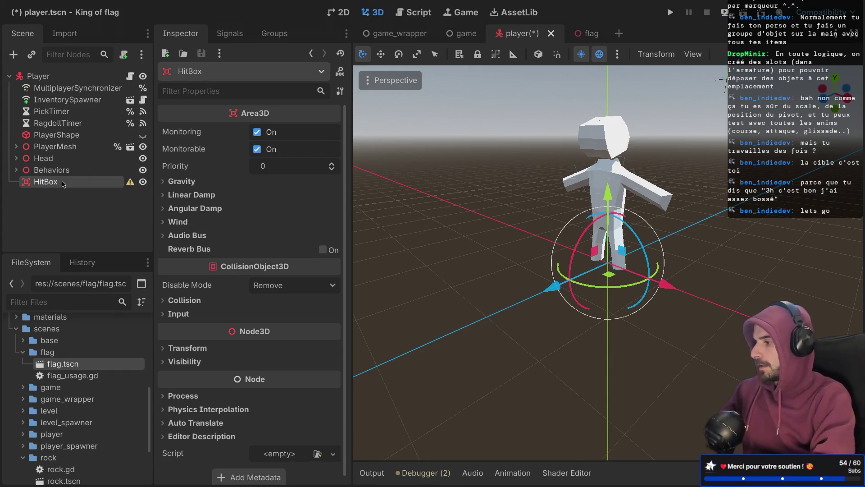
# - Give HitBox a child CollisionShape3D with a CapsuleShape3D
pyautogui.rightClick(55, 185)
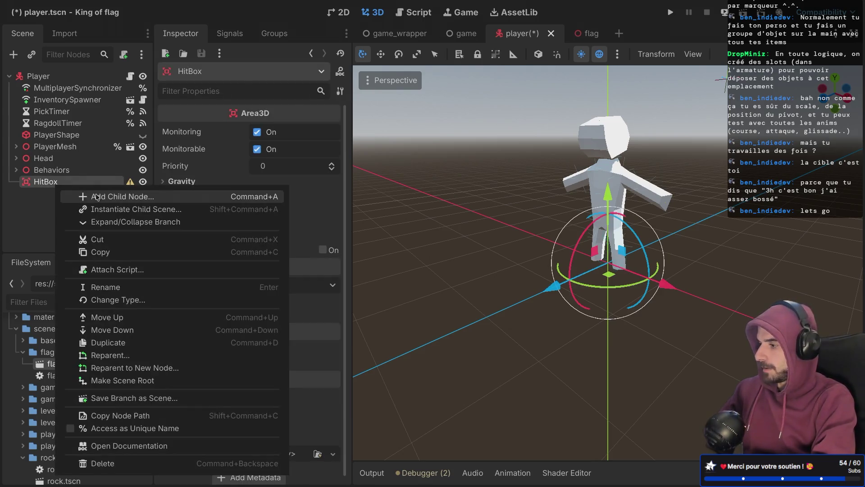
pyautogui.click(90, 85)
pyautogui.write('coll')
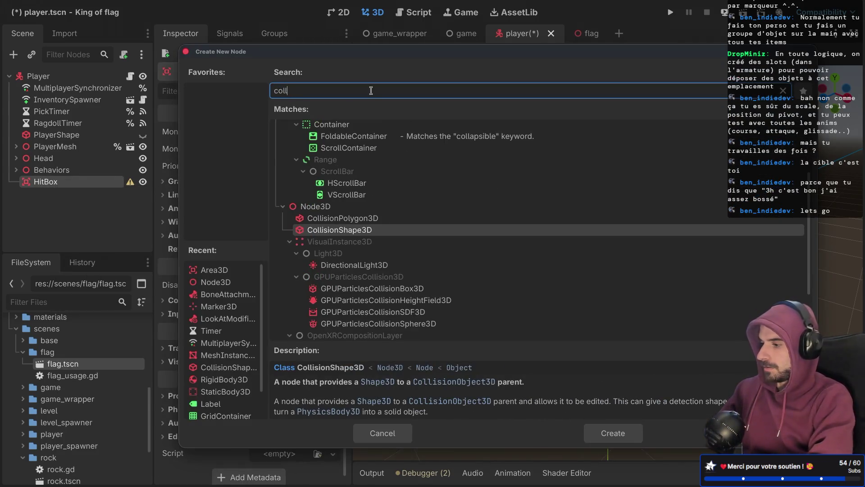
pyautogui.press('Return')
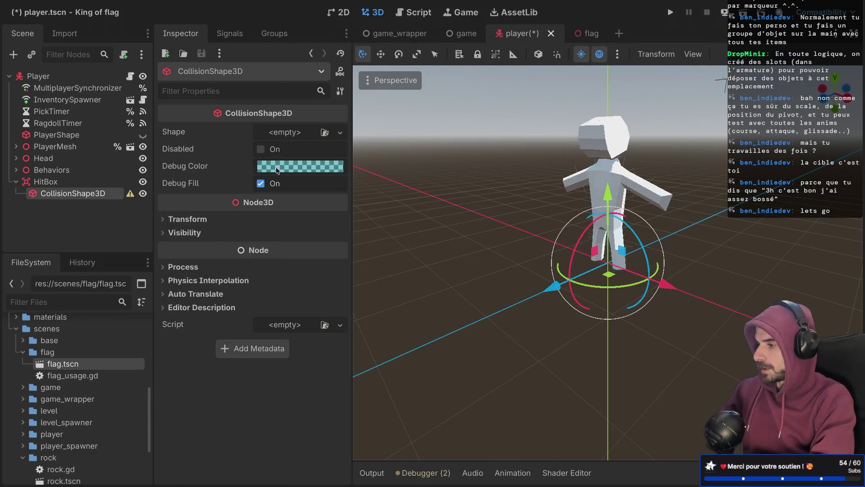
pyautogui.click(302, 135)
pyautogui.click(276, 201)
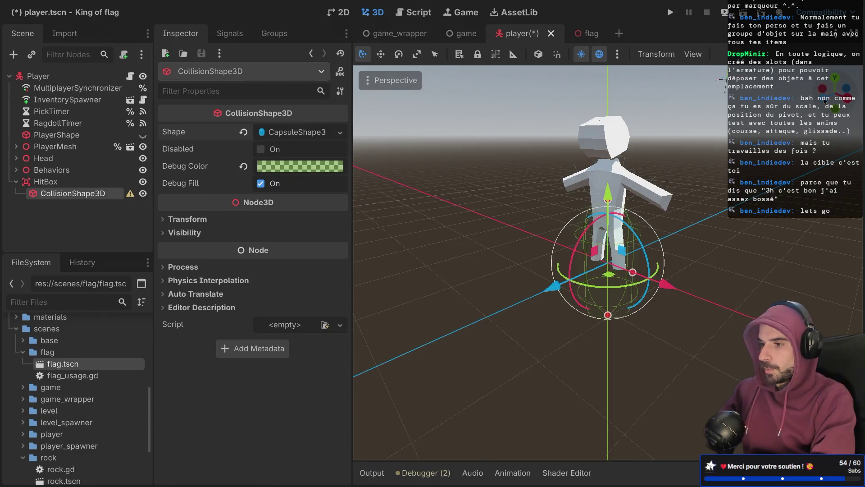
# - Raise and resize the capsule to enclose the character (radius ~0.59, height ~2.56), then save
pyautogui.click(825, 100)
pyautogui.moveTo(601, 197)
pyautogui.mouseDown()
pyautogui.moveTo(605, 115)
pyautogui.moveTo(607, 121)
pyautogui.mouseUp()
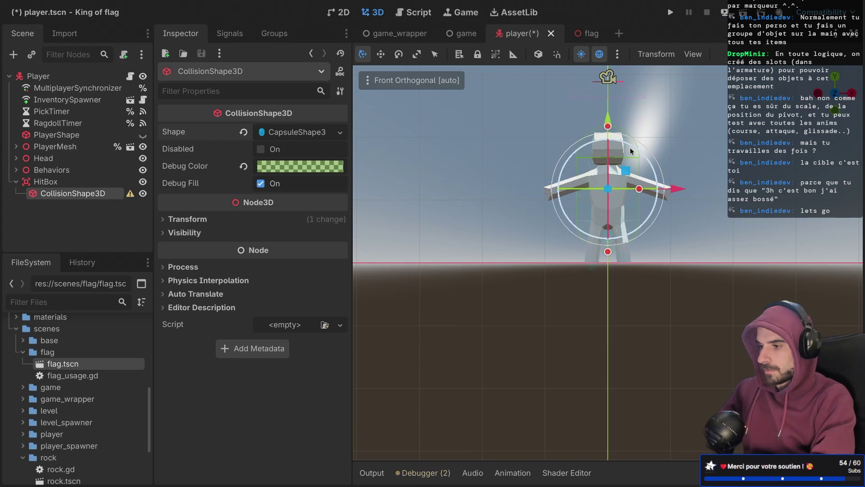
pyautogui.click(609, 122)
pyautogui.moveTo(608, 126)
pyautogui.mouseDown()
pyautogui.moveTo(609, 114)
pyautogui.moveTo(613, 126)
pyautogui.mouseUp()
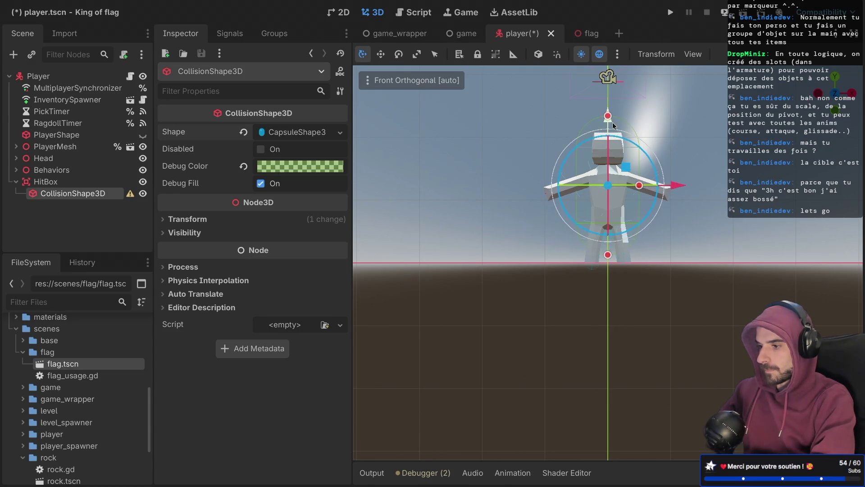
pyautogui.moveTo(607, 256); pyautogui.dragTo(609, 278)
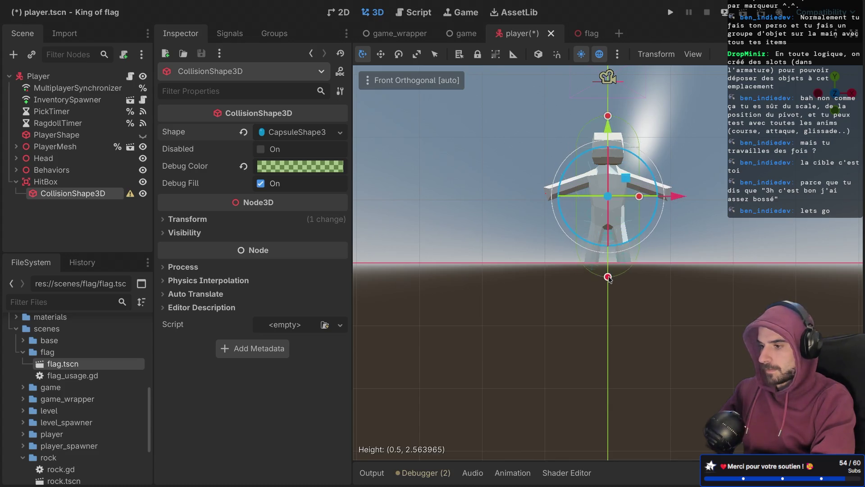
pyautogui.moveTo(639, 197); pyautogui.dragTo(642, 197)
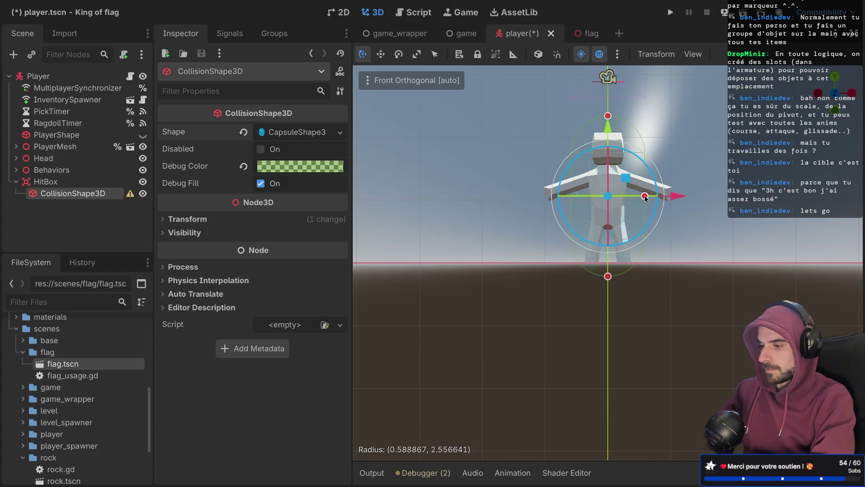
pyautogui.hscroll(10, 694, 166)
pyautogui.hscroll(8, 695, 170)
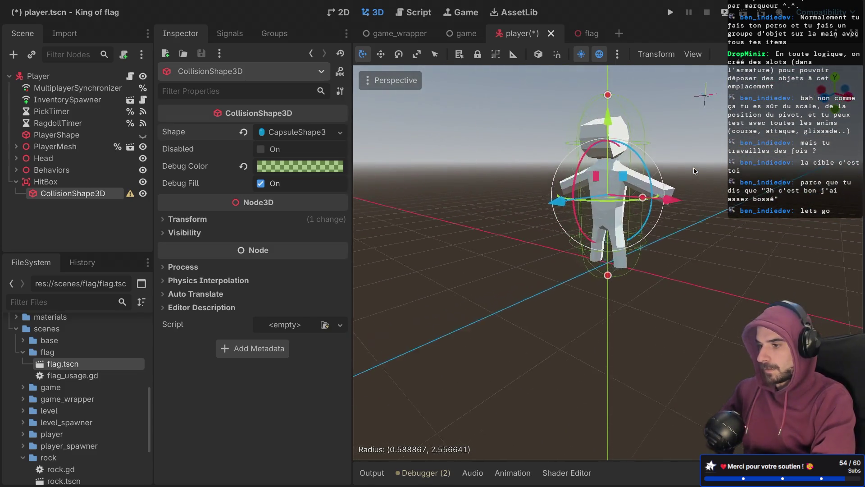
pyautogui.hscroll(5, 694, 170)
pyautogui.hotkey('ctrl', 's')
pyautogui.click(32, 185)
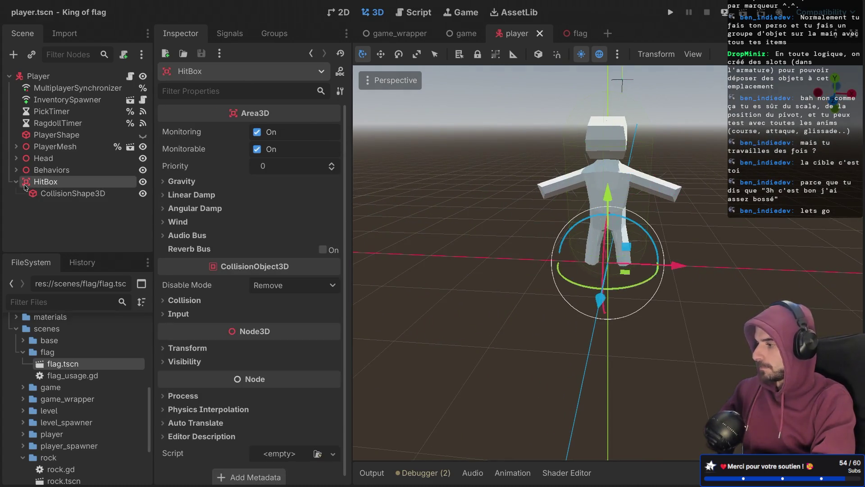
# - Move the player's HitBox from collision layer 1 to layer 8, mask layer 7, and save
pyautogui.doubleClick(58, 185)
pyautogui.click(167, 301)
pyautogui.click(167, 300)
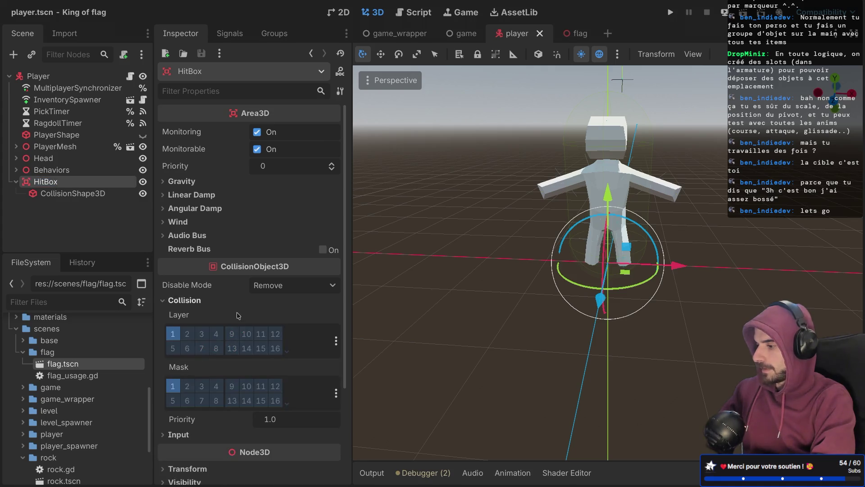
pyautogui.scroll(-3, 253, 336)
pyautogui.click(173, 215)
pyautogui.click(217, 222)
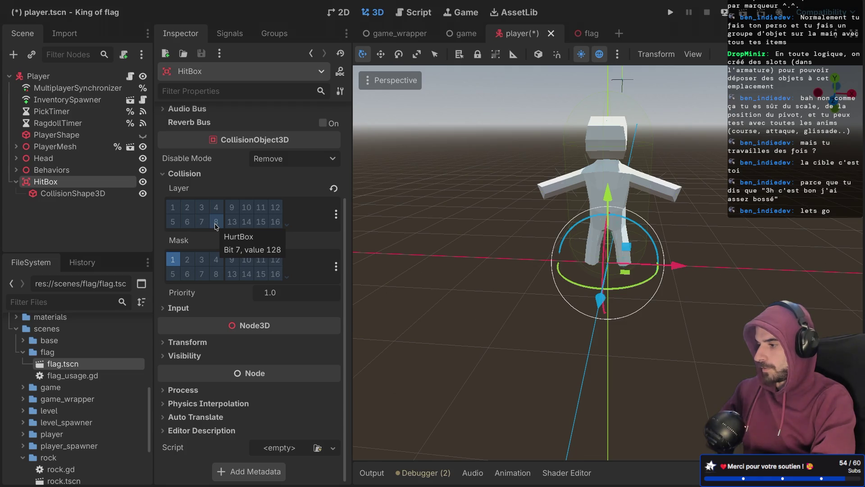
pyautogui.click(203, 279)
pyautogui.hotkey('ctrl', 's')
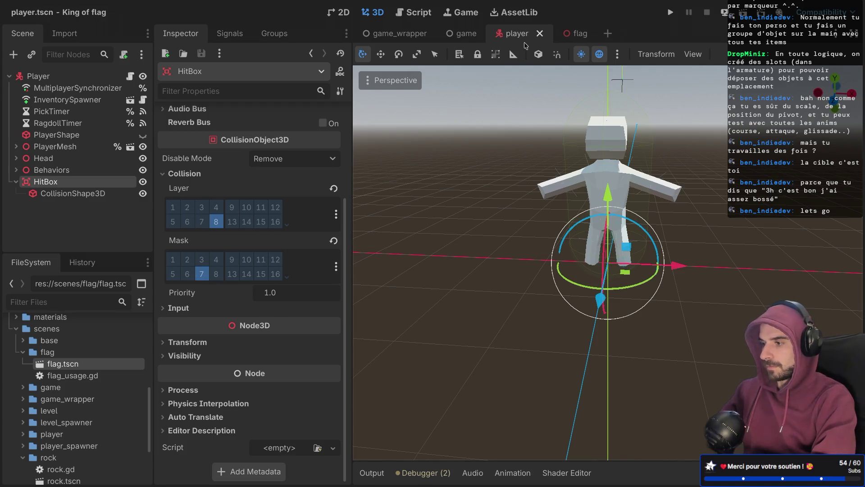
# - Compare with the flag scene, then rename the player's HitBox node to HurtBox
pyautogui.click(574, 36)
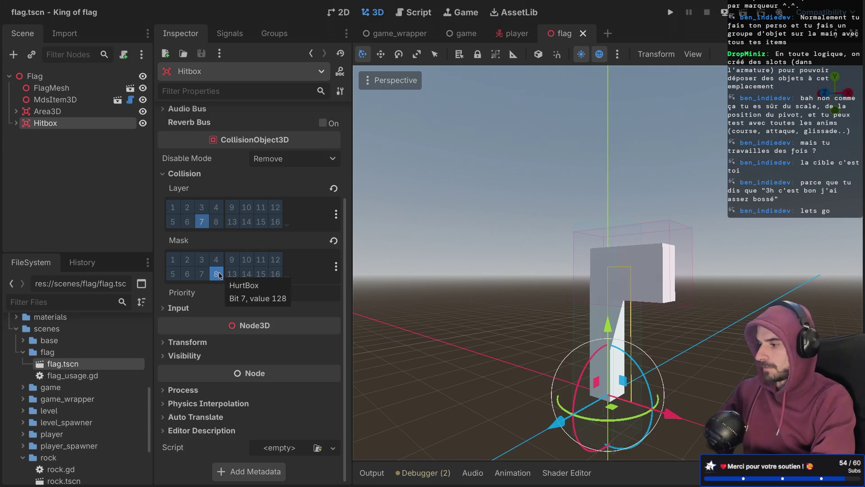
pyautogui.click(514, 33)
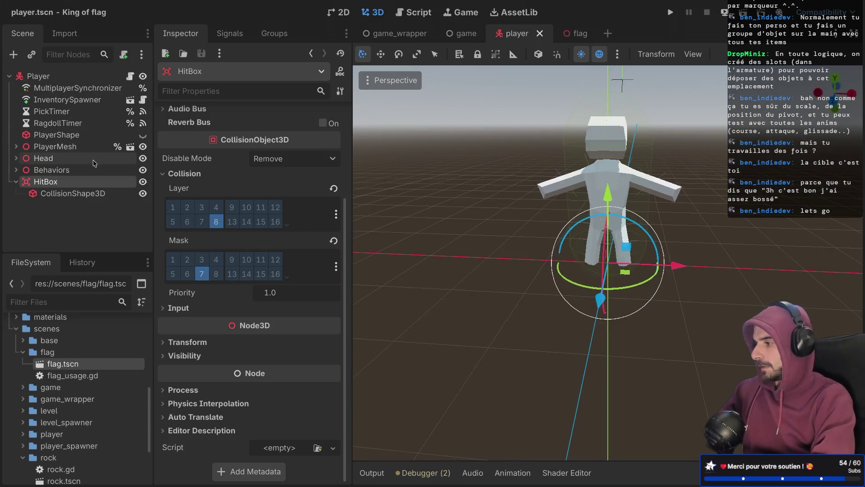
pyautogui.click(54, 182)
pyautogui.press('Left')
pyautogui.press('Right')
pyautogui.press('Delete')
pyautogui.press('Delete')
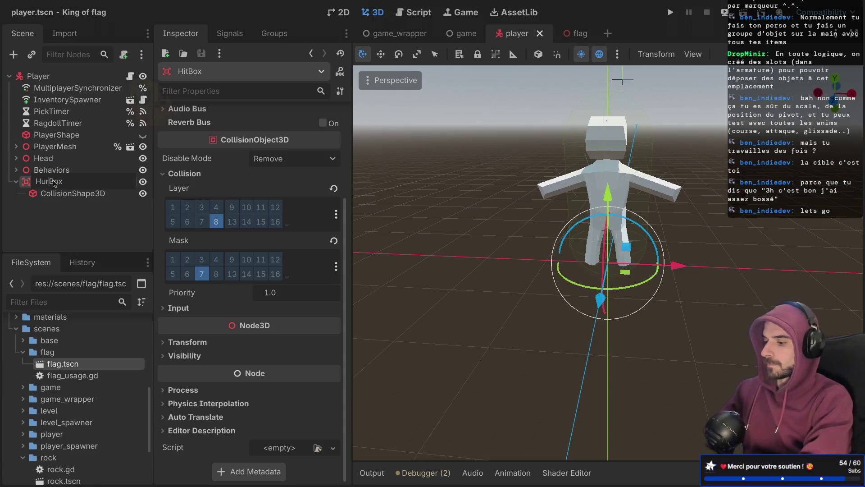
pyautogui.write('t')
pyautogui.press('Return')
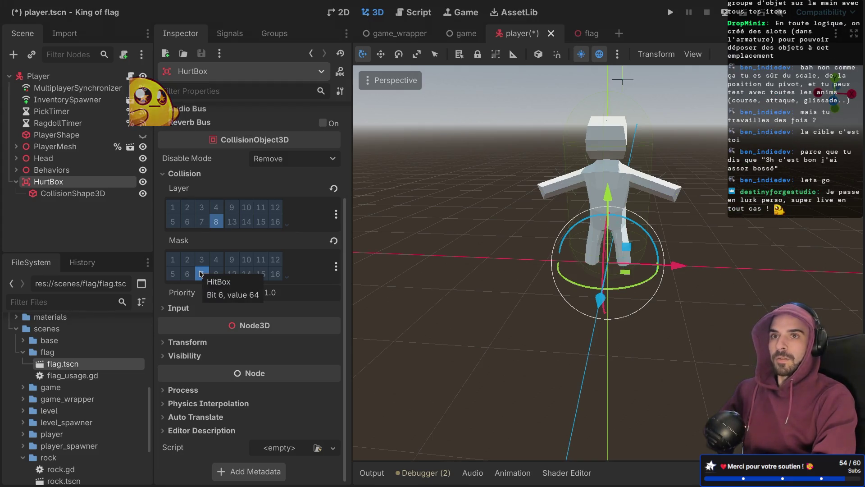
# - Make the HurtBox mask detect layer 7 (HitBox) and collapse its children
pyautogui.click(201, 274)
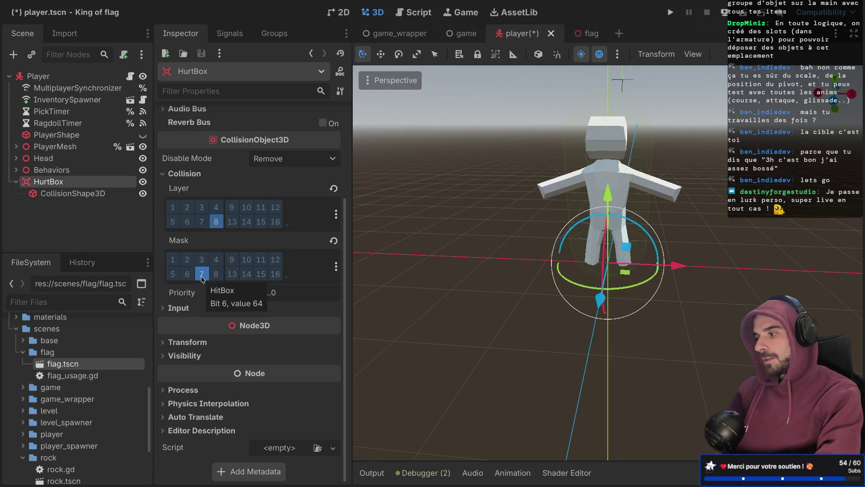
pyautogui.click(15, 182)
pyautogui.click(230, 33)
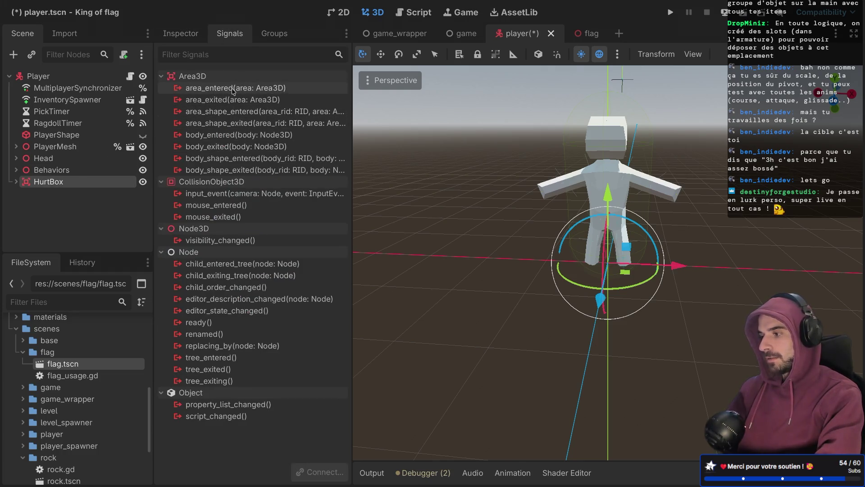
# - Start connecting HurtBox's area_entered signal and delete the end of the suggested receiver method name
pyautogui.moveTo(234, 90)
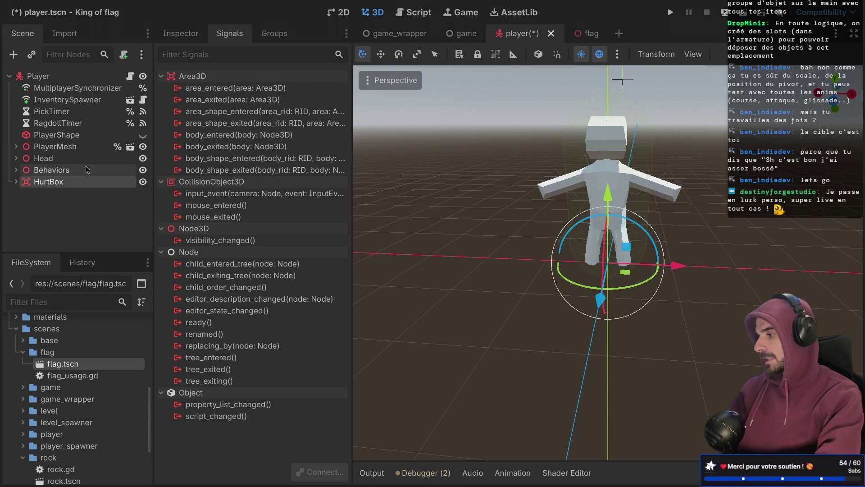
pyautogui.click(234, 77)
pyautogui.click(234, 77)
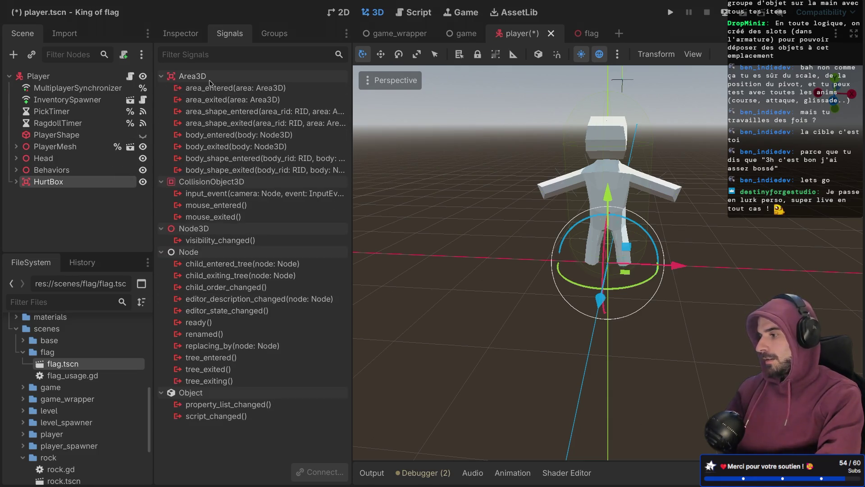
pyautogui.doubleClick(234, 88)
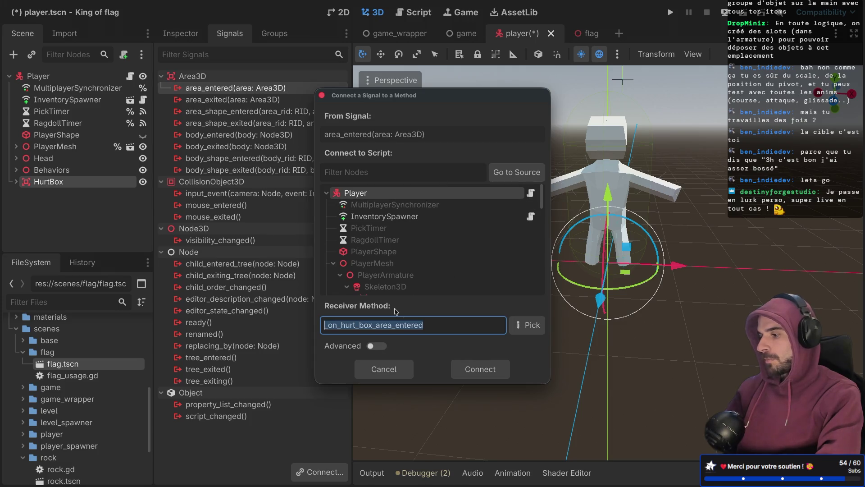
pyautogui.click(398, 328)
pyautogui.moveTo(438, 324); pyautogui.dragTo(332, 314)
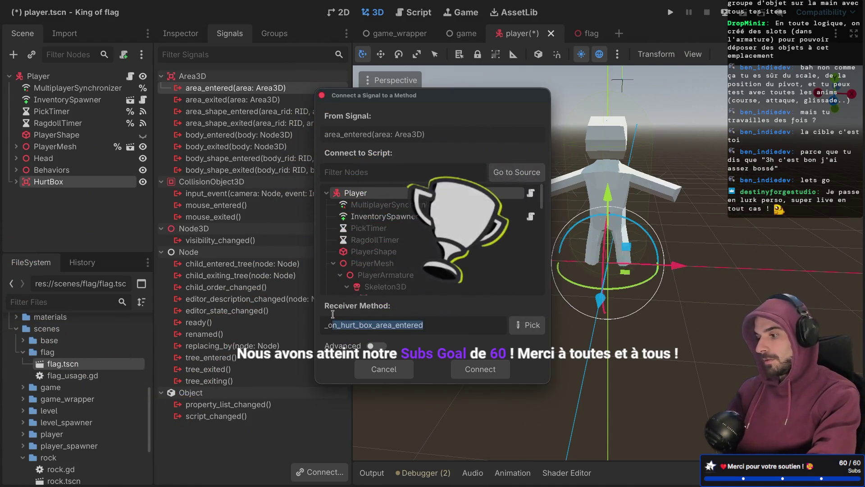
pyautogui.press('BackSpace')
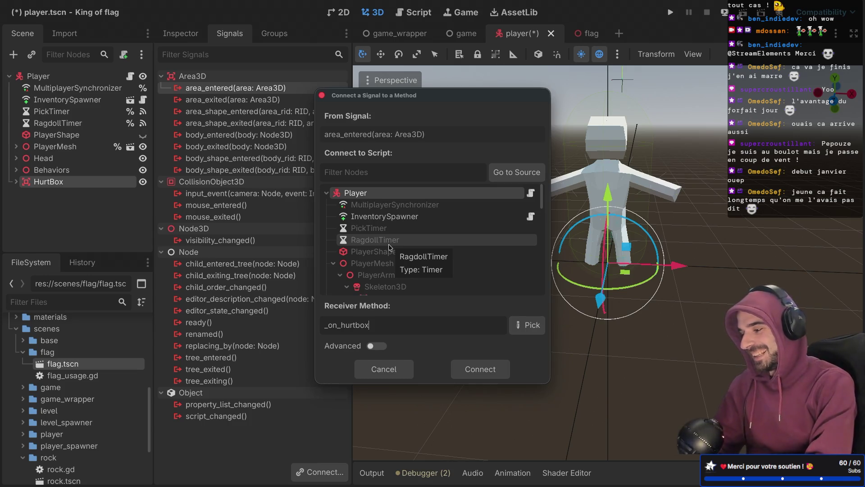
# - Connect area_entered to a new _on_hurtbox function, save player.gd, and launch the game
pyautogui.click(481, 369)
pyautogui.hotkey('ctrl', 's')
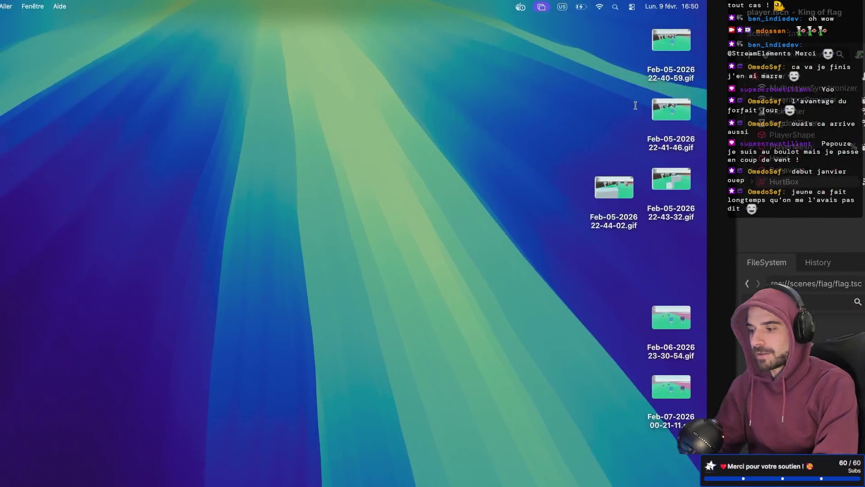
pyautogui.press('super+b')
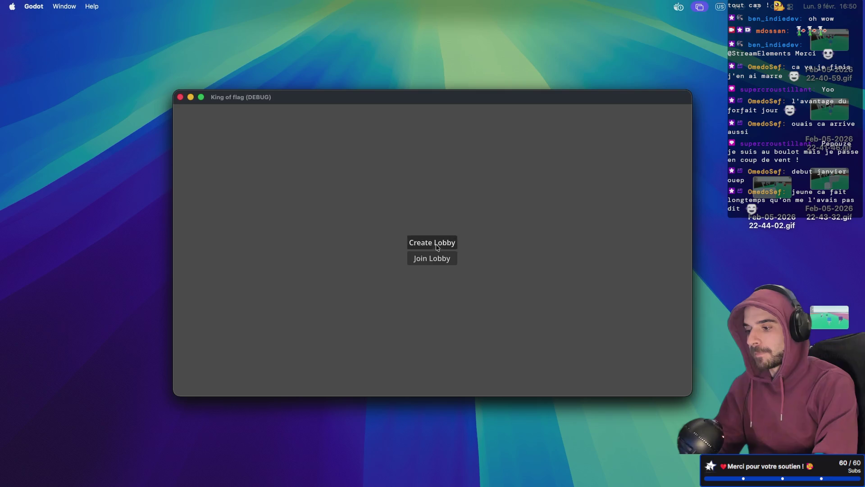
# - Create a lobby in one game window, join it from the second, and start the match
pyautogui.click(431, 242)
pyautogui.moveTo(469, 102); pyautogui.dragTo(628, 185)
pyautogui.click(512, 139)
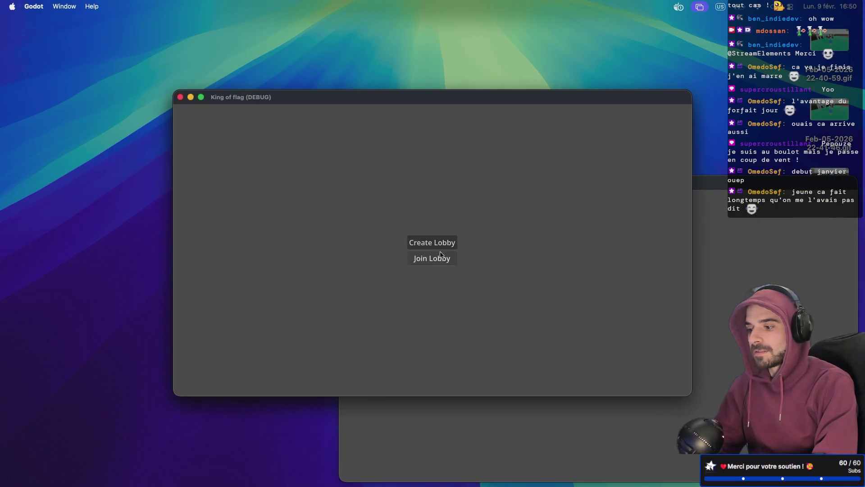
pyautogui.press('Return')
pyautogui.moveTo(505, 101)
pyautogui.mouseDown()
pyautogui.moveTo(312, 22)
pyautogui.moveTo(332, 20)
pyautogui.mouseUp()
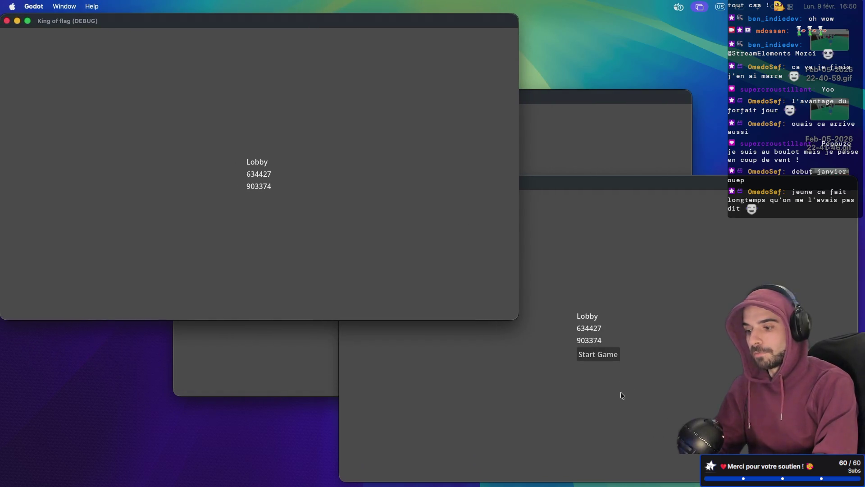
pyautogui.click(604, 354)
# - Walk the blue character around briefly, then switch desktop spaces back to the Godot editor
pyautogui.press('w')
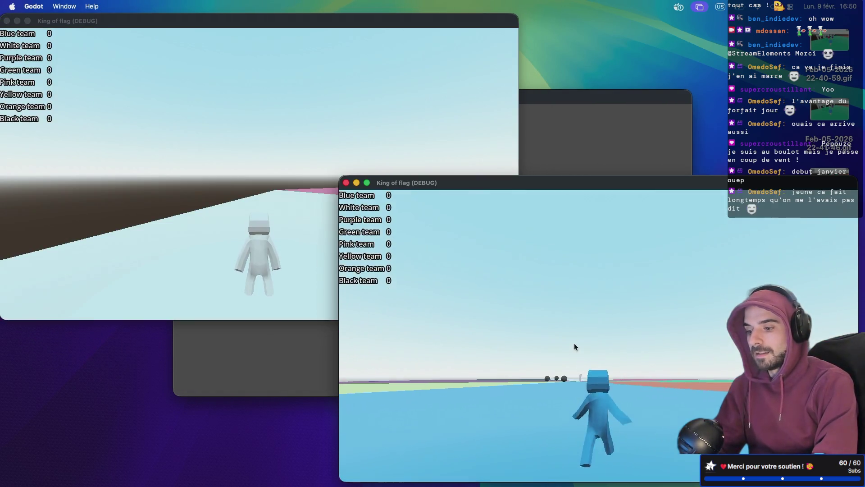
pyautogui.click(554, 346)
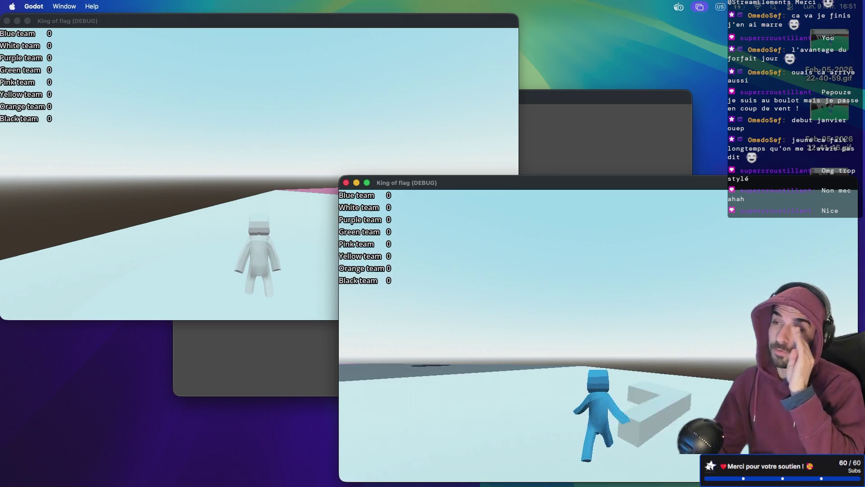
pyautogui.press('w')
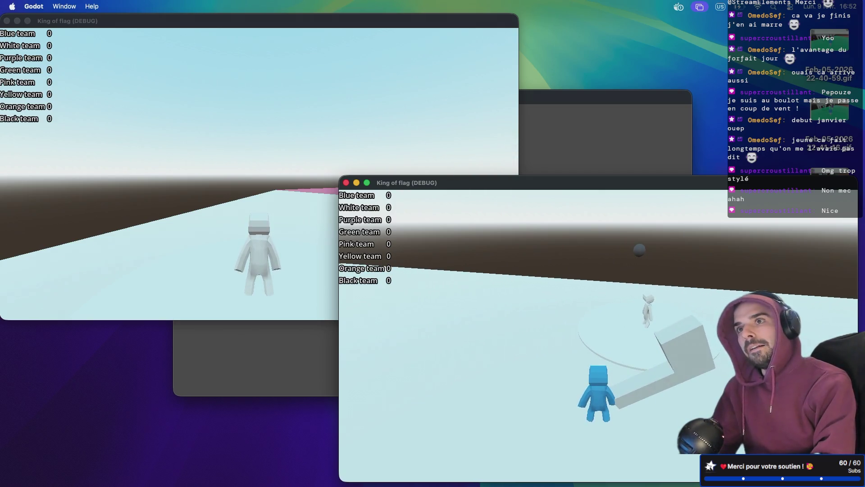
pyautogui.hotkey('ctrl', 'Right')
pyautogui.hotkey('ctrl', 'Right')
pyautogui.hotkey('ctrl', 'Right')
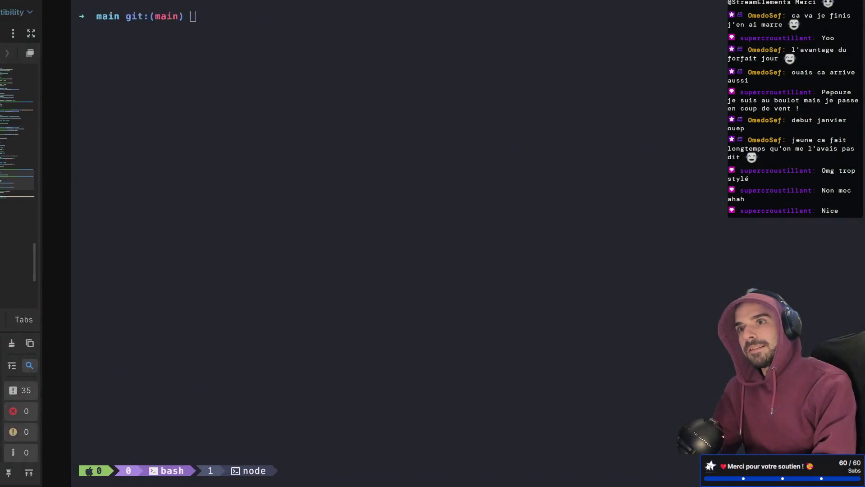
pyautogui.hotkey('ctrl', 'Right')
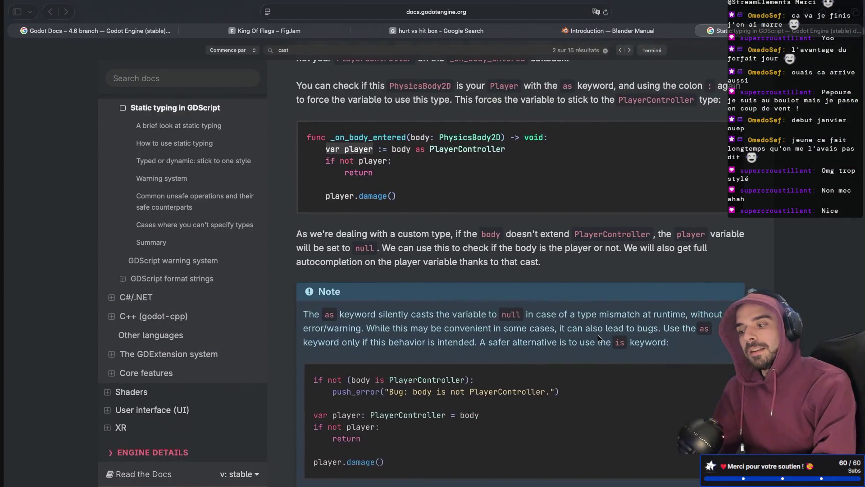
pyautogui.hotkey('ctrl', 'Left')
pyautogui.hotkey('ctrl', 'Left')
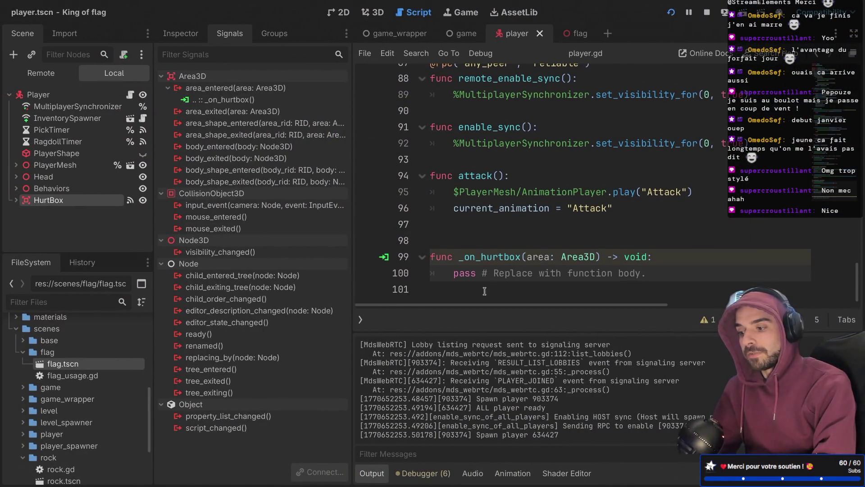
# - Delete the placeholder body of the _on_hurtbox function in player.gd
pyautogui.moveTo(453, 273); pyautogui.dragTo(718, 279)
pyautogui.press('BackSpace')
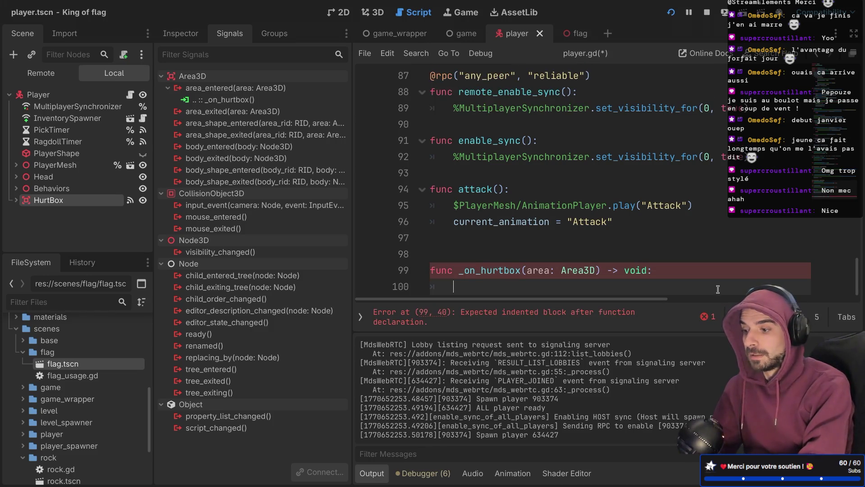
pyautogui.scroll(4, 631, 181)
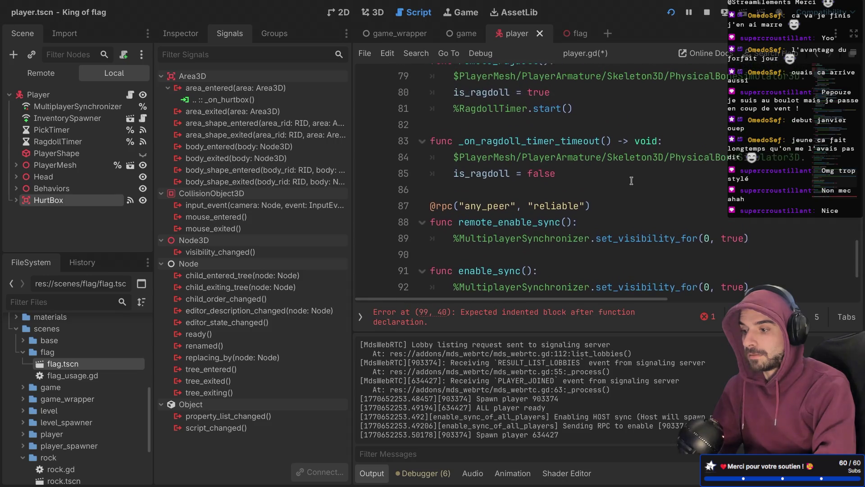
pyautogui.scroll(1, 631, 181)
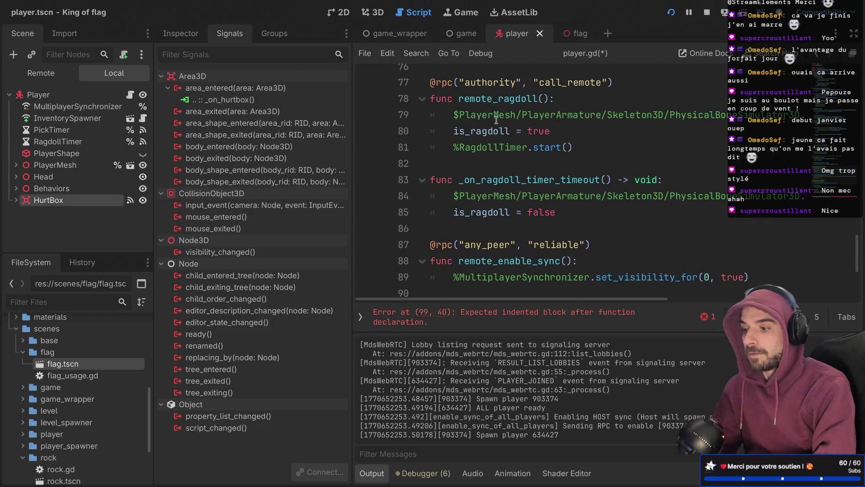
pyautogui.moveTo(459, 98); pyautogui.dragTo(504, 98)
pyautogui.scroll(-3, 488, 156)
pyautogui.scroll(-1, 489, 156)
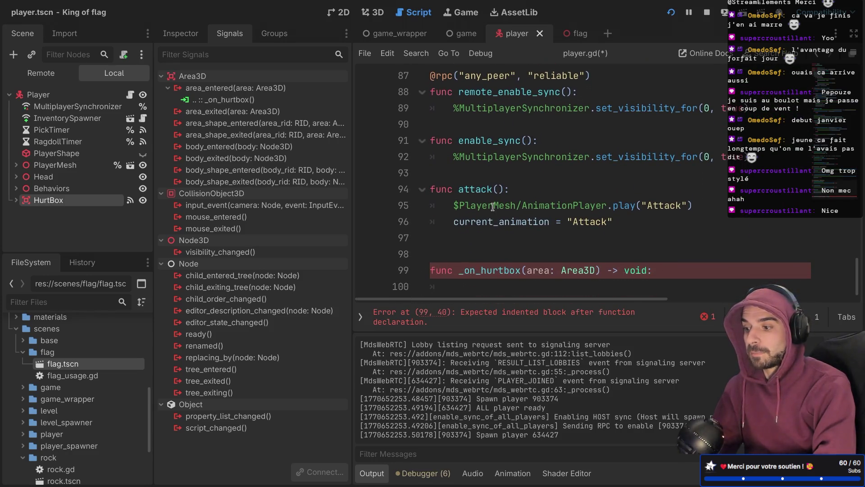
pyautogui.scroll(4, 493, 206)
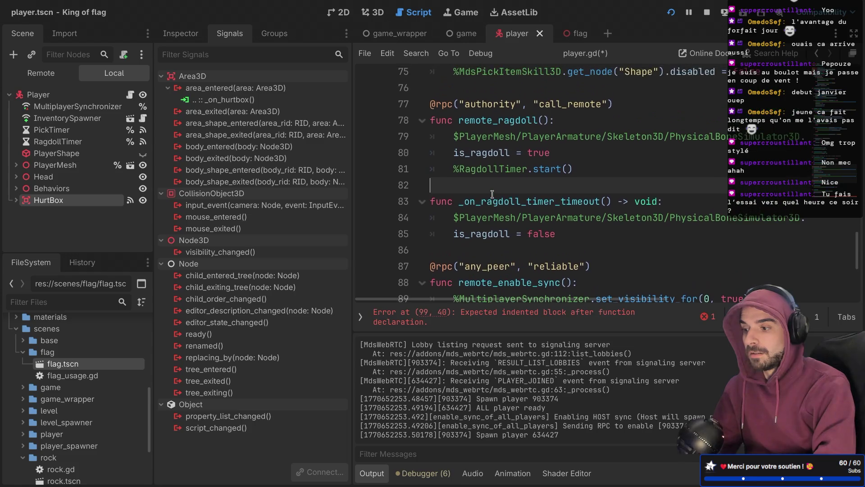
pyautogui.scroll(2, 493, 194)
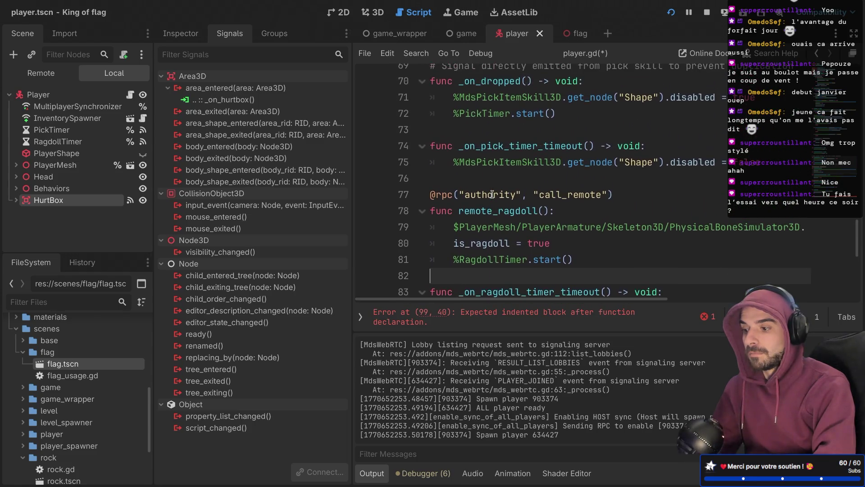
pyautogui.scroll(-1, 493, 193)
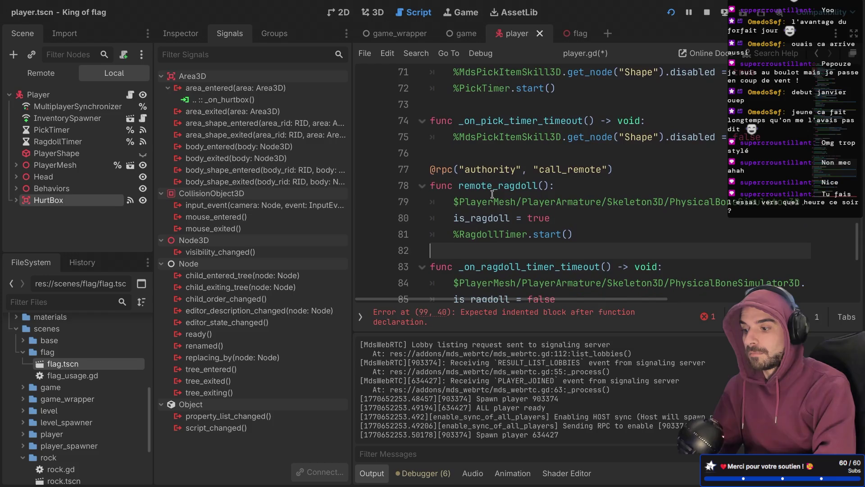
# - Fill _on_hurtbox with a remote_ragdoll() call copied from line 78, then save the script
pyautogui.hotkey('ctrl', 'shift', 'F11')
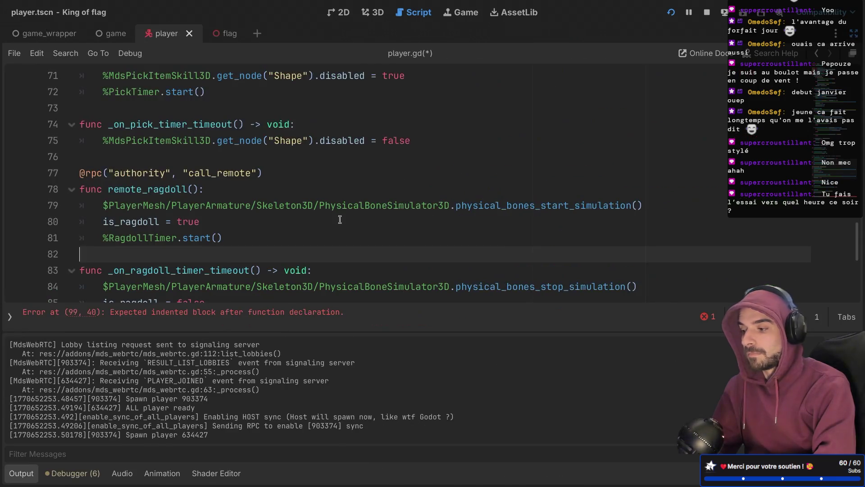
pyautogui.scroll(-2, 153, 221)
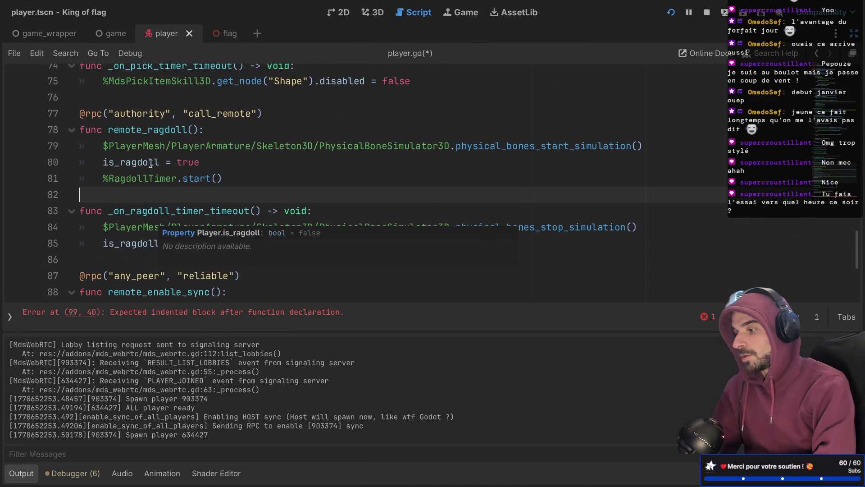
pyautogui.doubleClick(152, 145)
pyautogui.doubleClick(150, 130)
pyautogui.hotkey('ctrl', 'c')
pyautogui.scroll(-5, 150, 128)
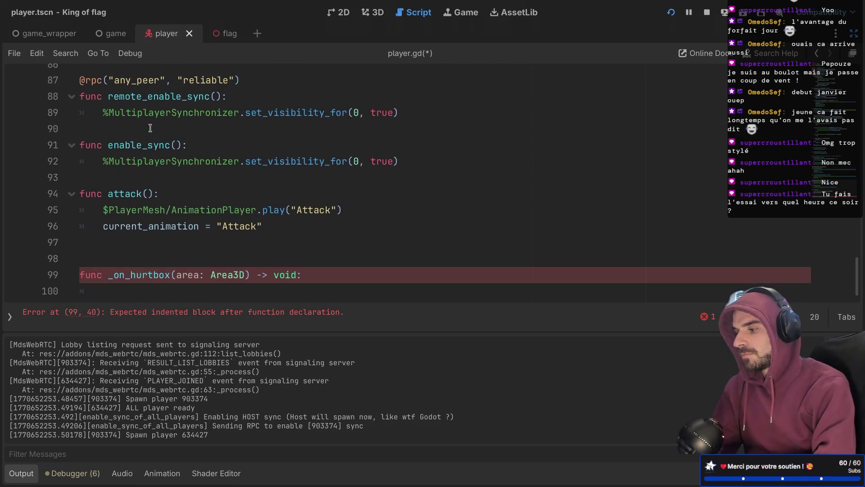
pyautogui.click(131, 289)
pyautogui.hotkey('ctrl', 'v')
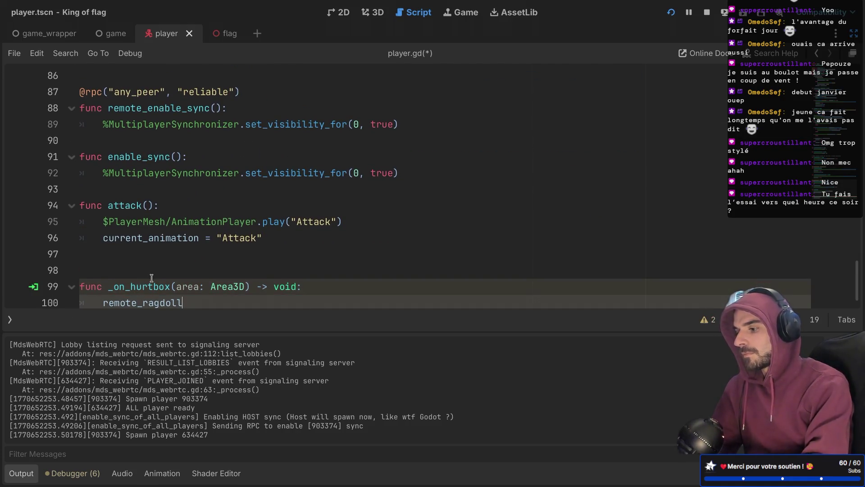
pyautogui.write('(')
pyautogui.hotkey('ctrl', 's')
pyautogui.scroll(5, 206, 241)
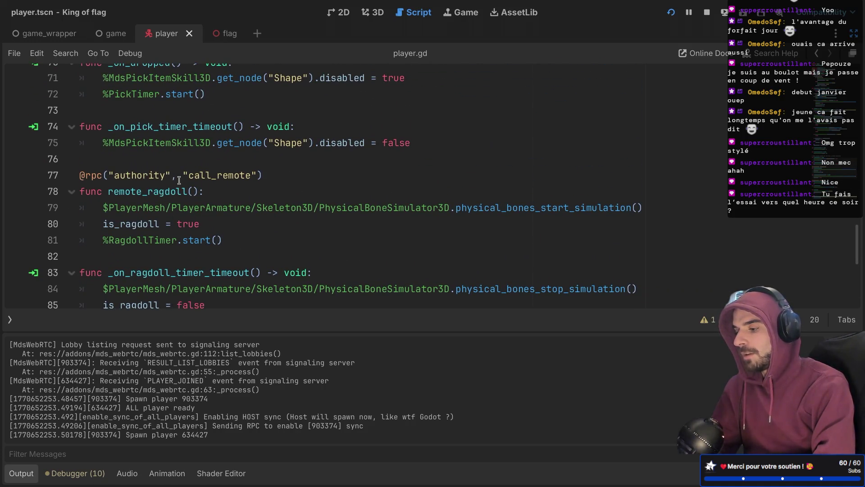
# - Delete the extra blank line above _on_hurtbox and save
pyautogui.scroll(-2, 179, 180)
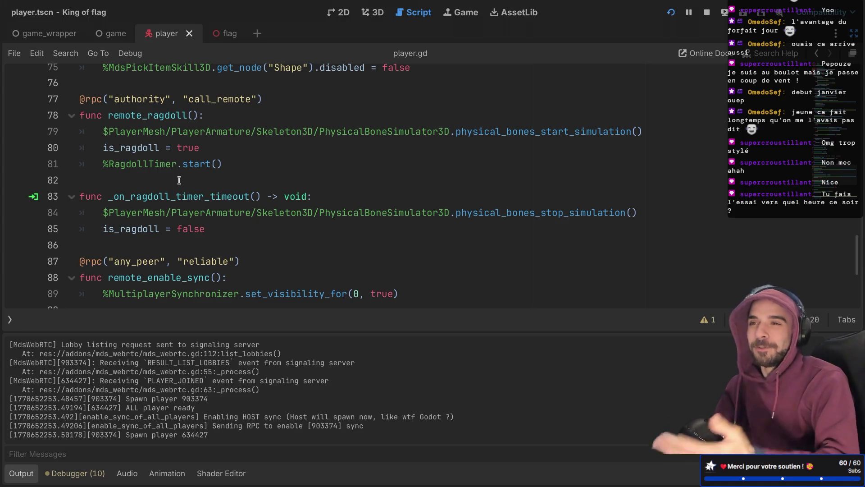
pyautogui.scroll(-4, 153, 187)
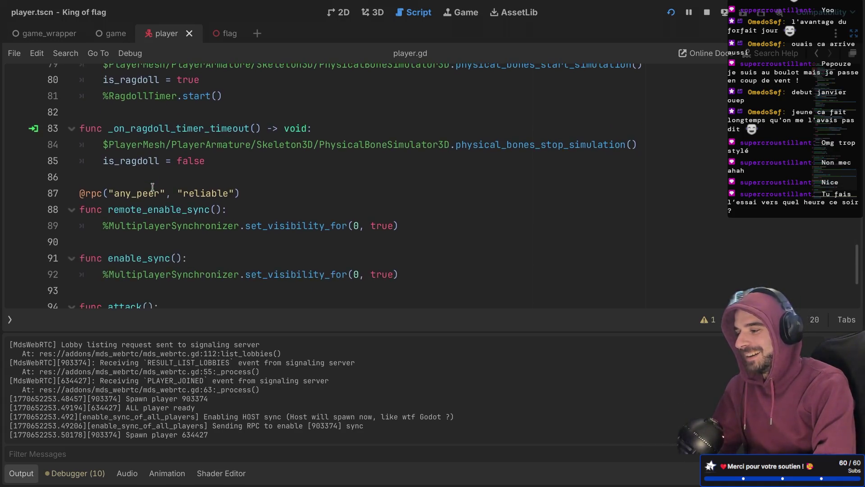
pyautogui.click(166, 254)
pyautogui.press('BackSpace')
pyautogui.press('BackSpace')
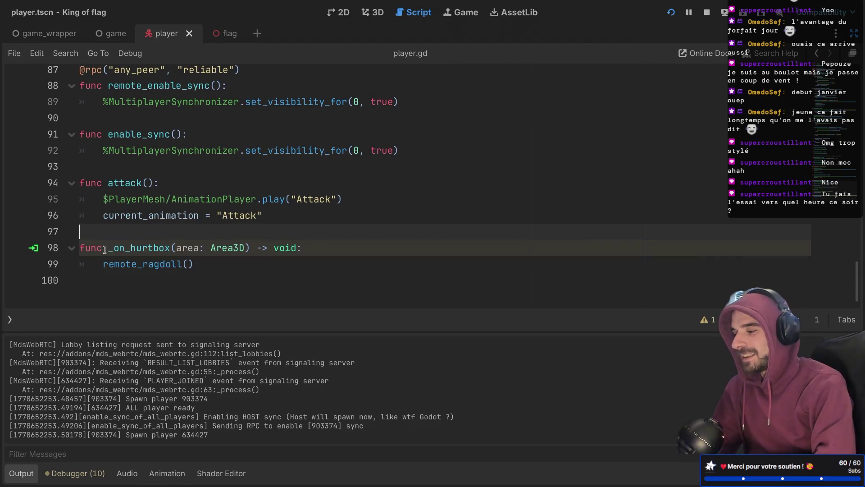
pyautogui.click(113, 287)
pyautogui.hotkey('ctrl', 's')
# - Review the remote_ragdoll definition on line 78, then run the game again
pyautogui.scroll(3, 153, 256)
pyautogui.scroll(1, 153, 256)
pyautogui.scroll(-1, 153, 256)
pyautogui.scroll(2, 153, 255)
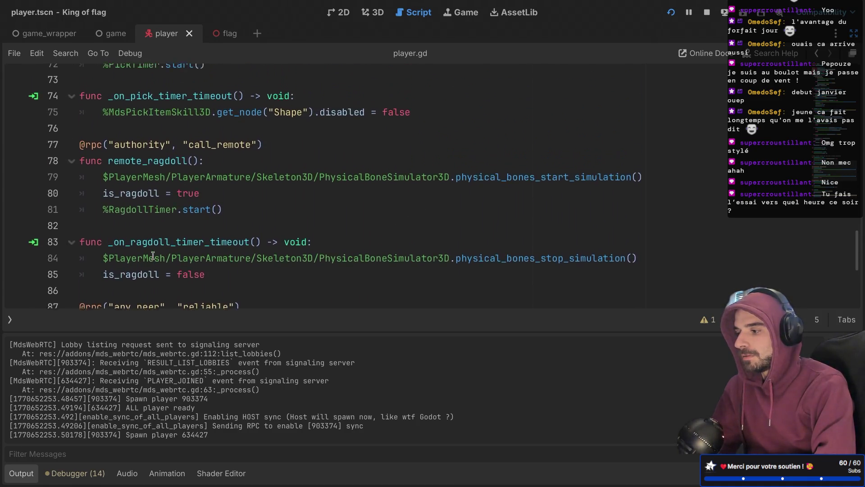
pyautogui.scroll(1, 153, 256)
pyautogui.click(214, 190)
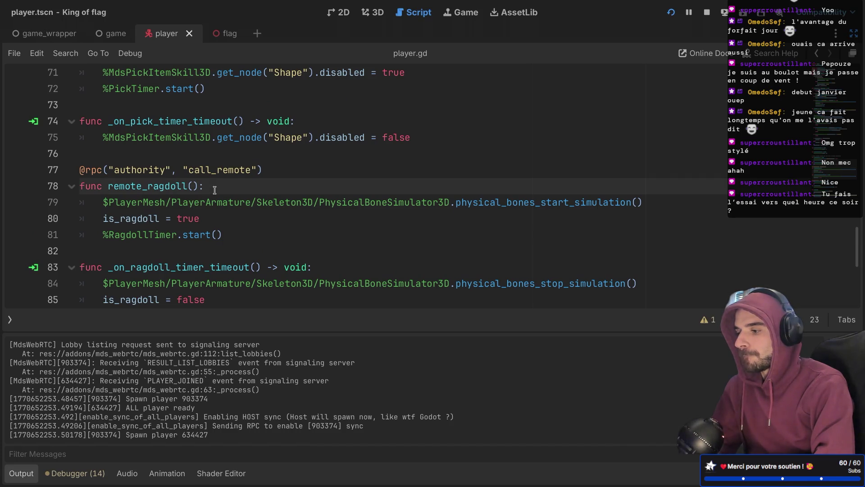
pyautogui.press('Down')
pyautogui.press('Down')
pyautogui.press('Down')
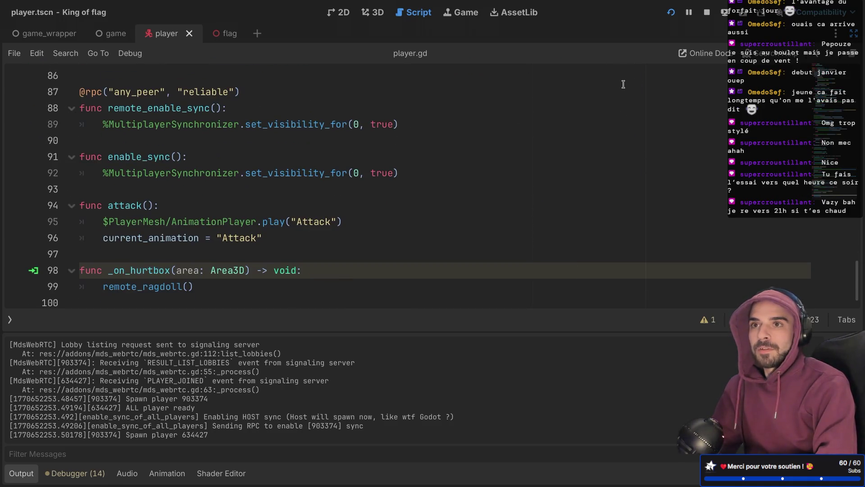
pyautogui.click(672, 12)
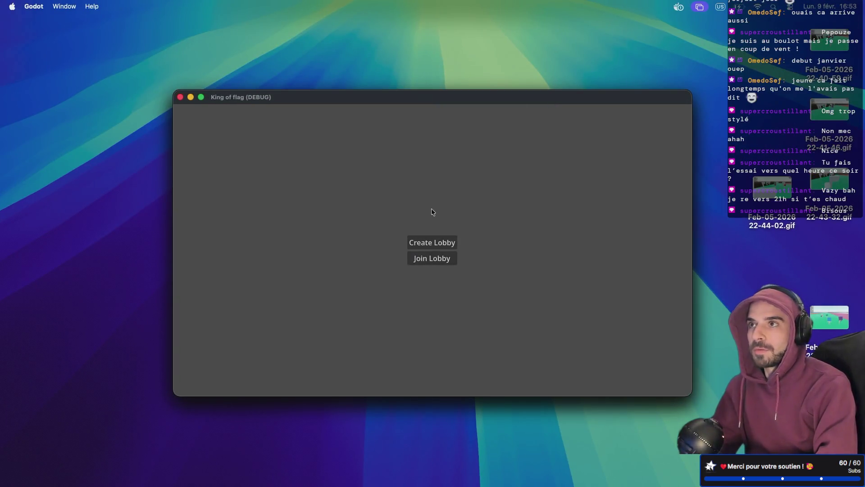
# - Host a lobby in one game window, join it from the other, and start the match
pyautogui.click(487, 182)
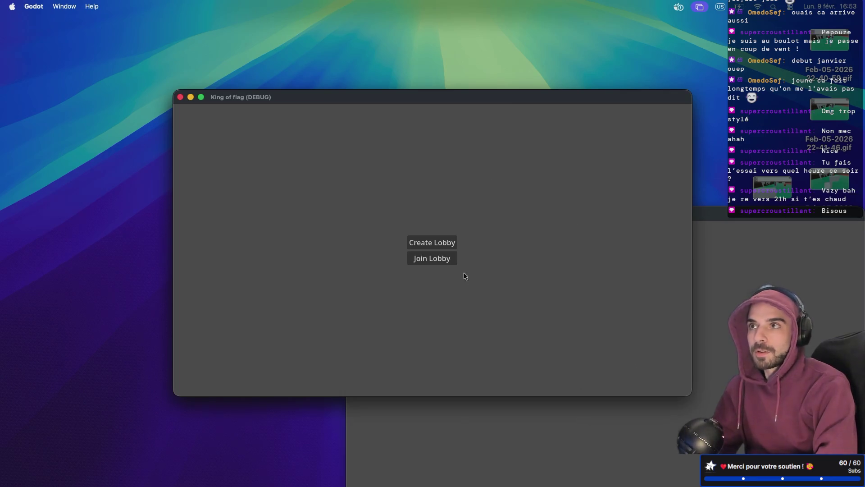
pyautogui.moveTo(545, 104); pyautogui.dragTo(394, 41)
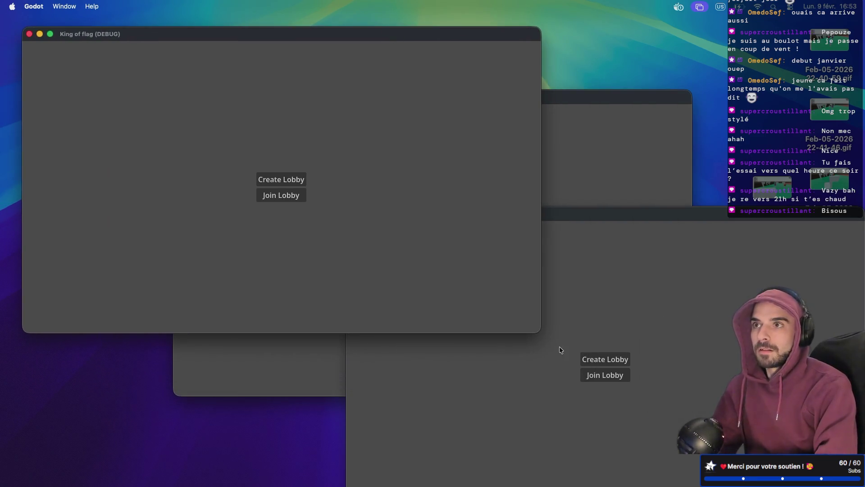
pyautogui.click(597, 360)
pyautogui.click(298, 201)
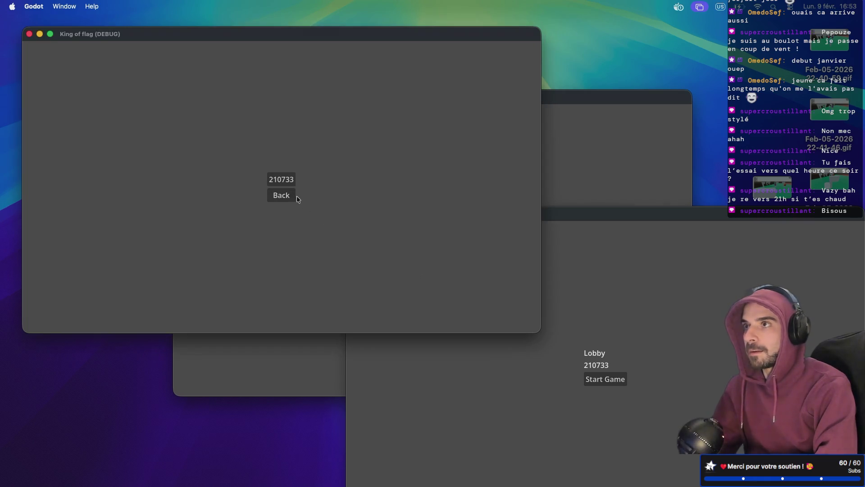
pyautogui.click(283, 183)
pyautogui.click(604, 388)
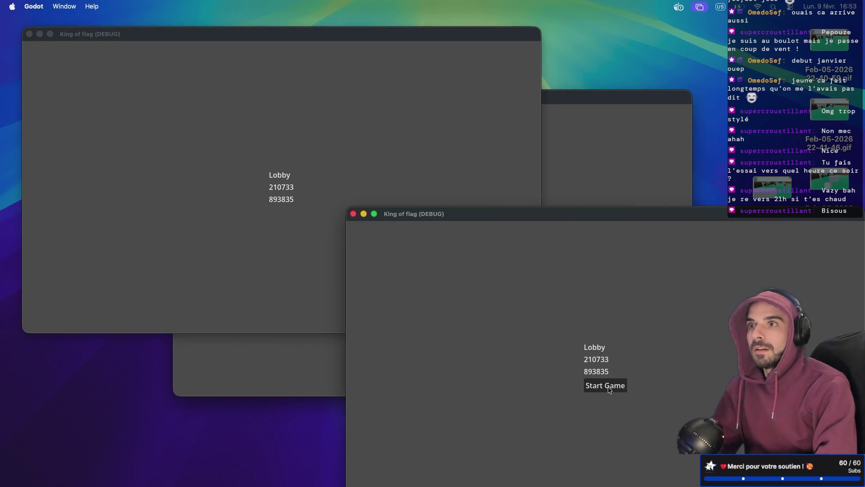
# - Run the blue character across the arena into the white player to ragdoll it, then stop the game
pyautogui.press('w')
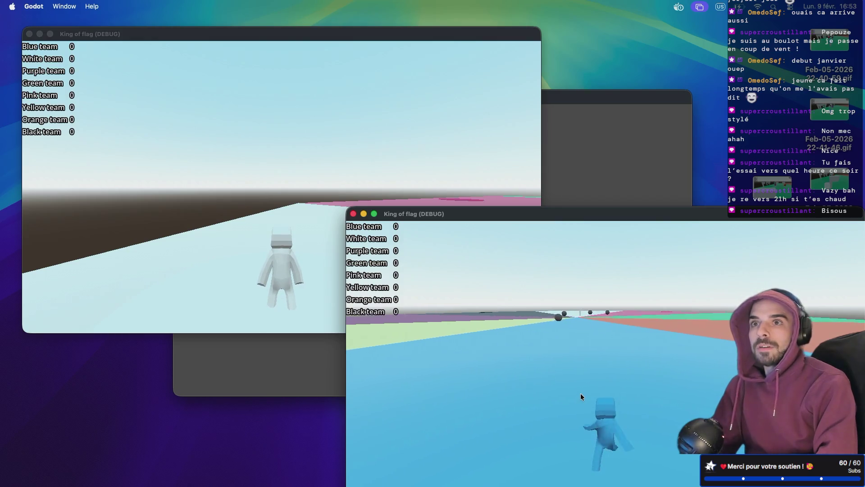
pyautogui.press('w')
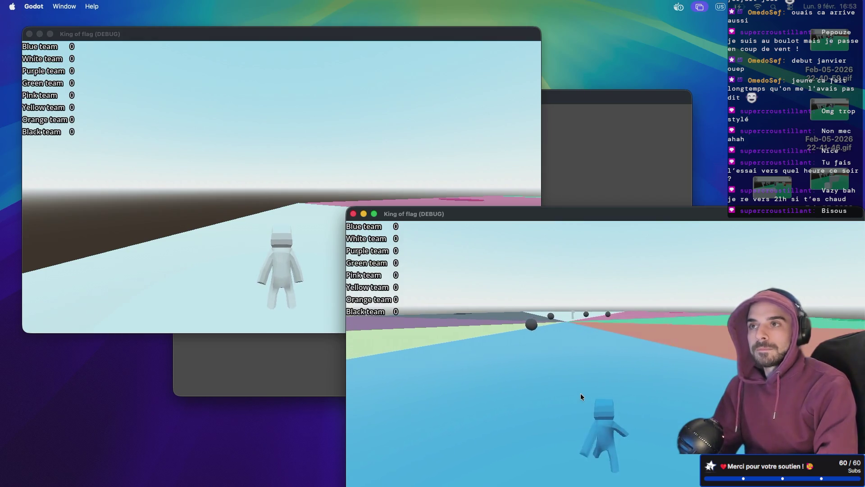
pyautogui.press('w')
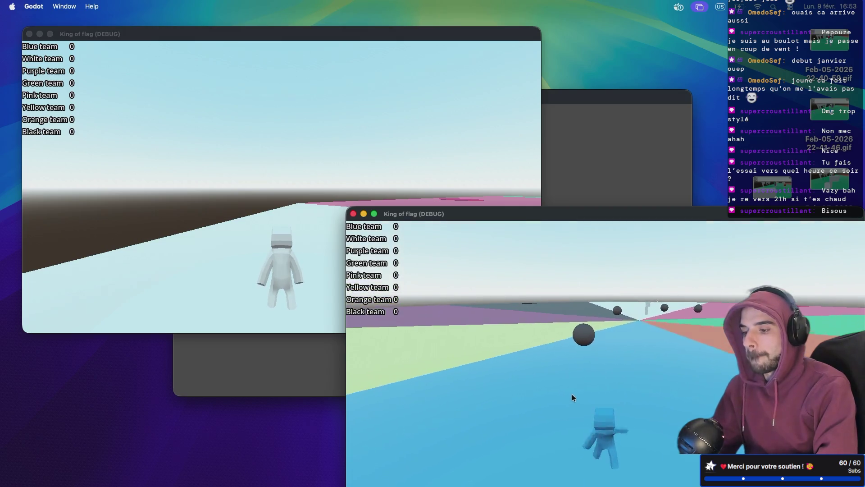
pyautogui.press('w')
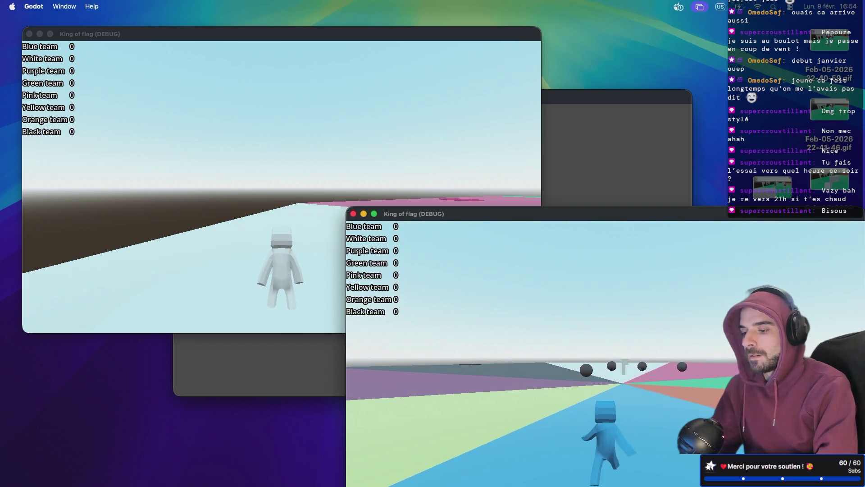
pyautogui.press('w')
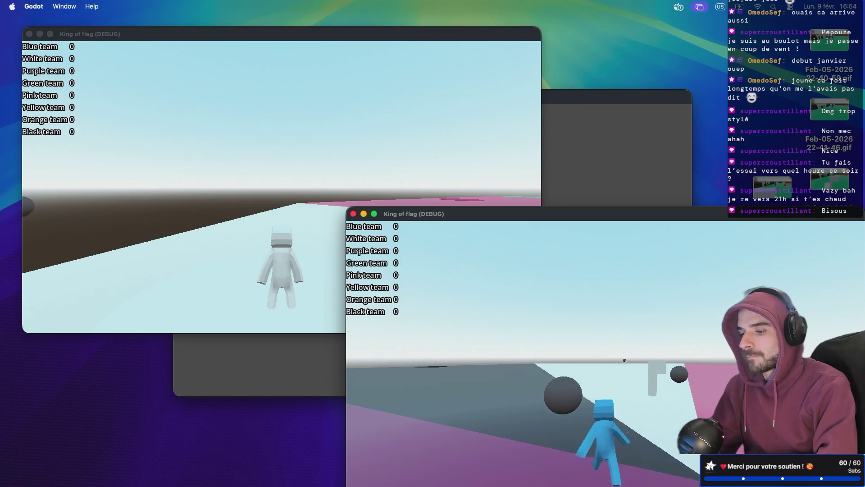
pyautogui.press('w')
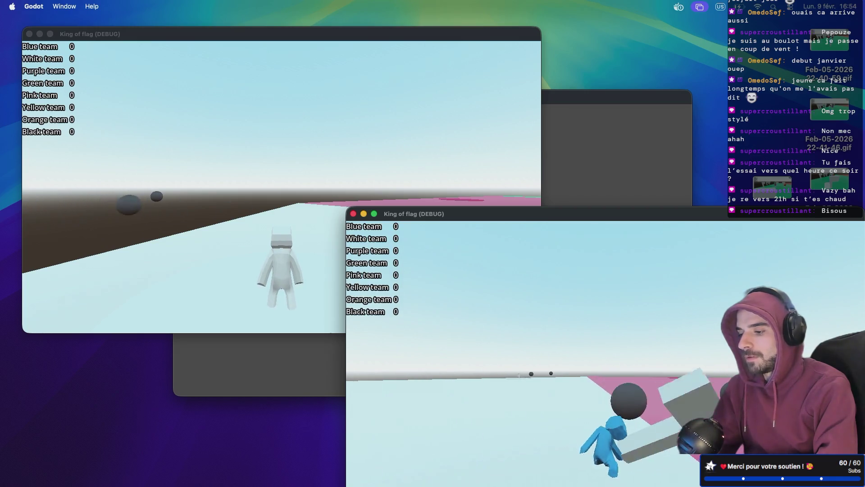
pyautogui.press('w')
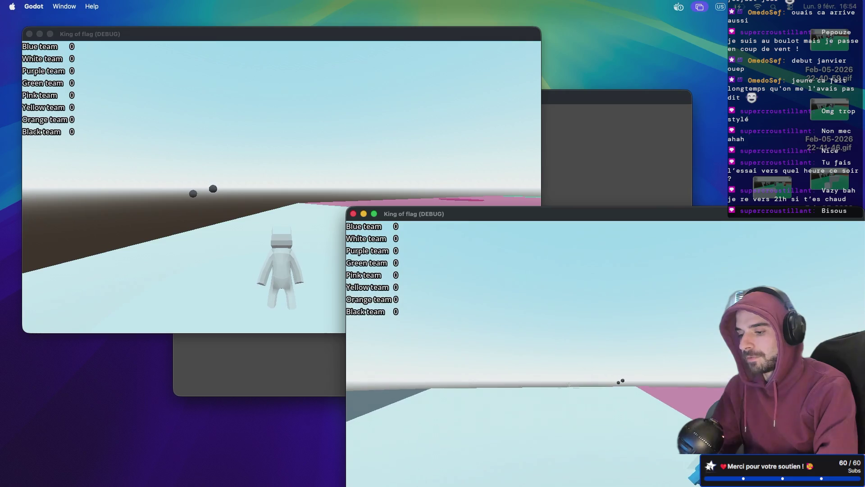
pyautogui.press('w')
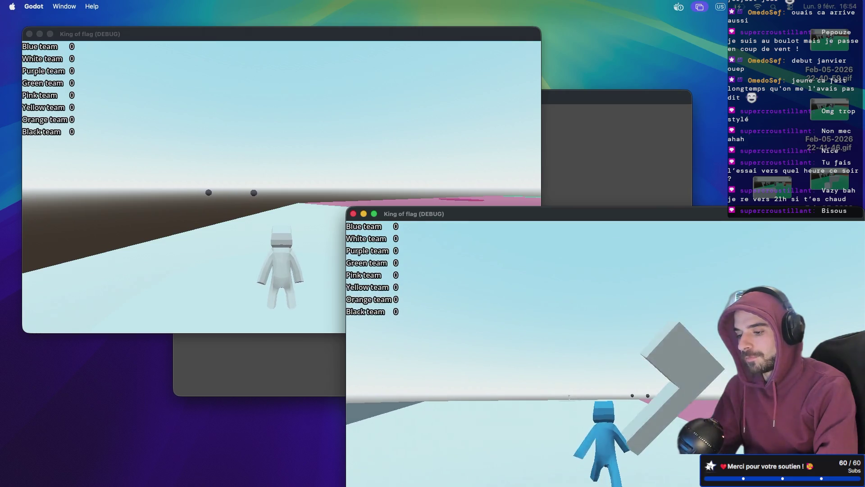
pyautogui.press('w')
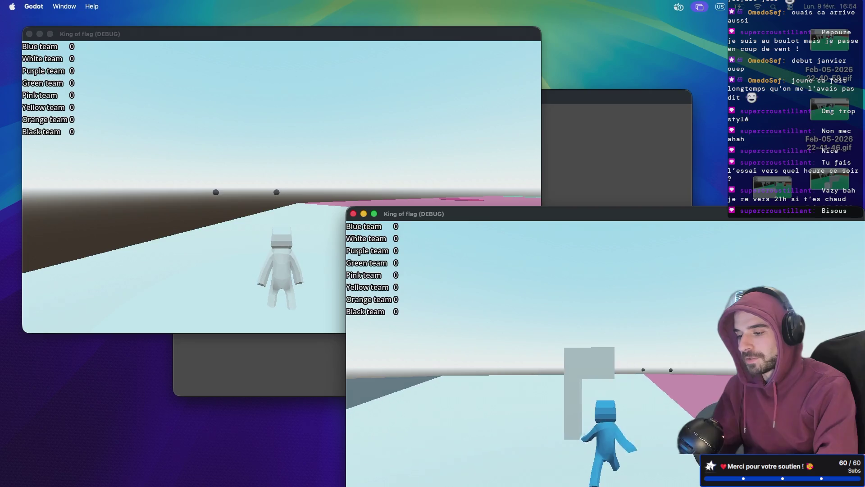
pyautogui.press('w')
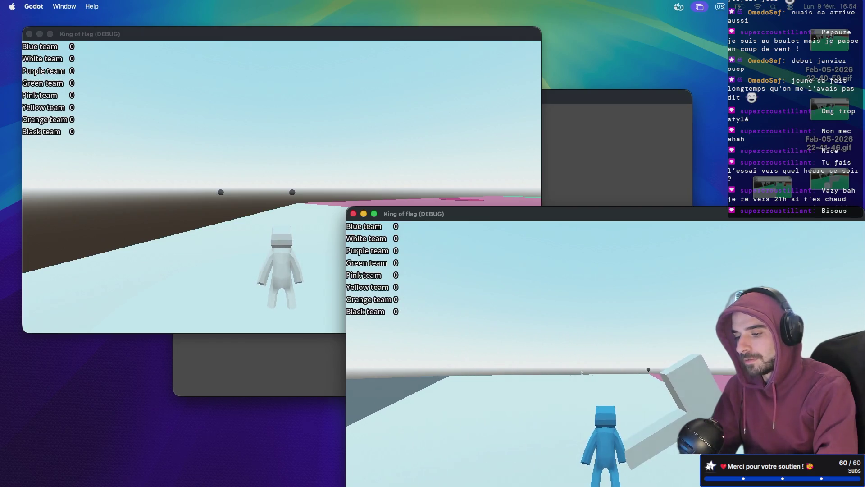
pyautogui.press('w')
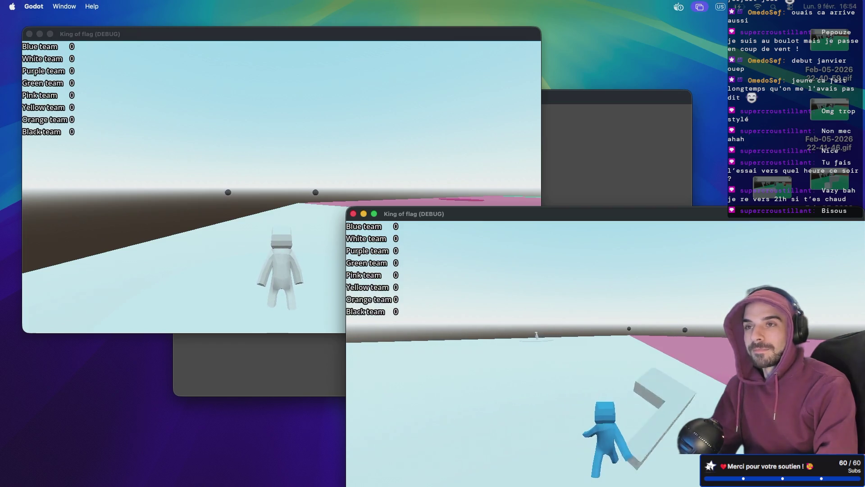
pyautogui.press('w')
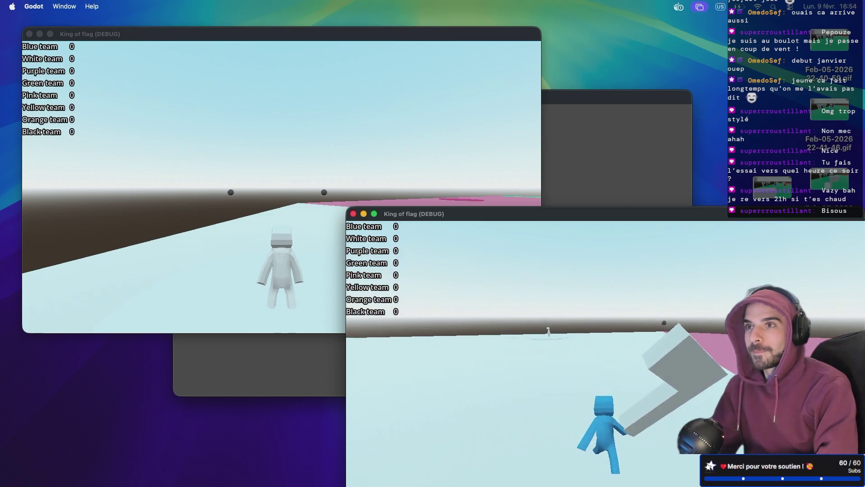
pyautogui.press('w')
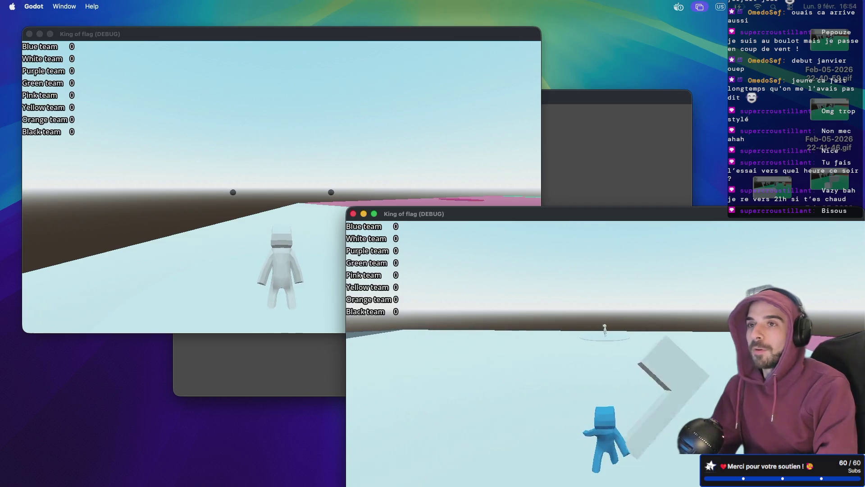
pyautogui.press('w')
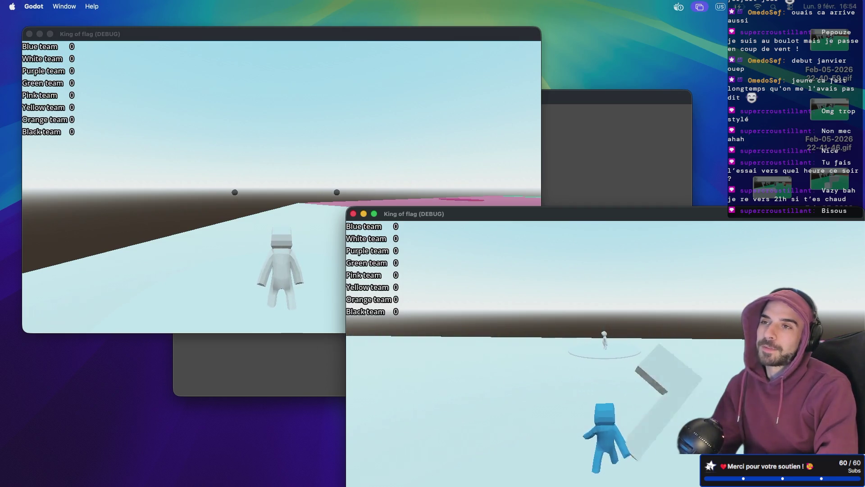
pyautogui.press('w')
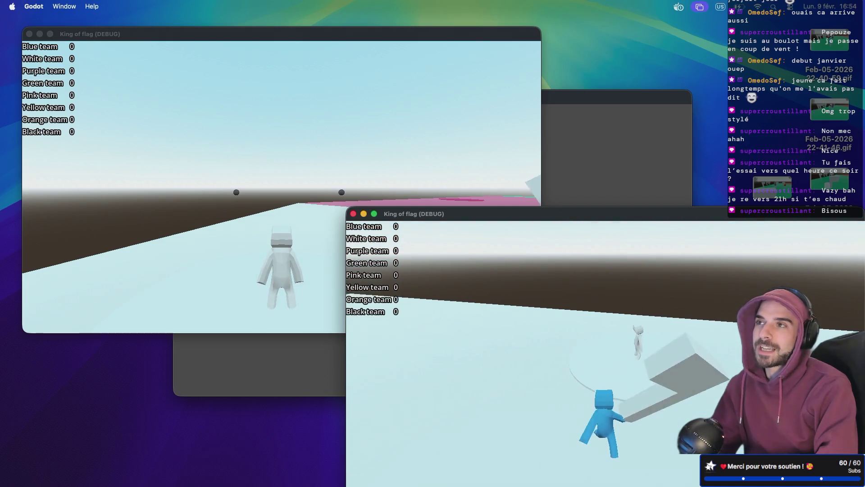
pyautogui.press('w')
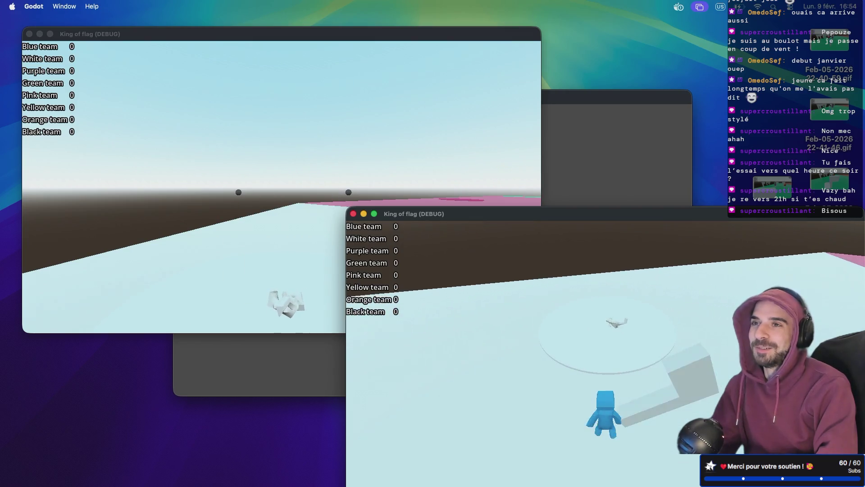
pyautogui.press('super+period')
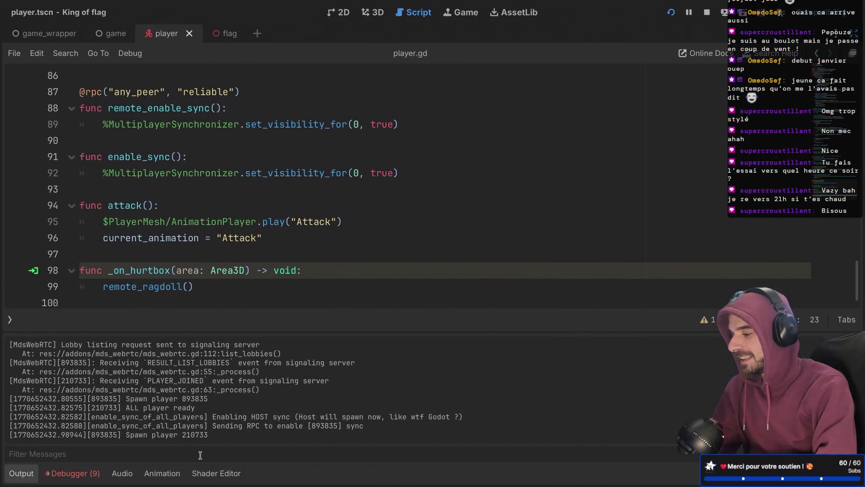
# - Check the errors of debug Sessions 2, 3 and 4 in the Debugger panel
pyautogui.click(72, 473)
pyautogui.click(82, 308)
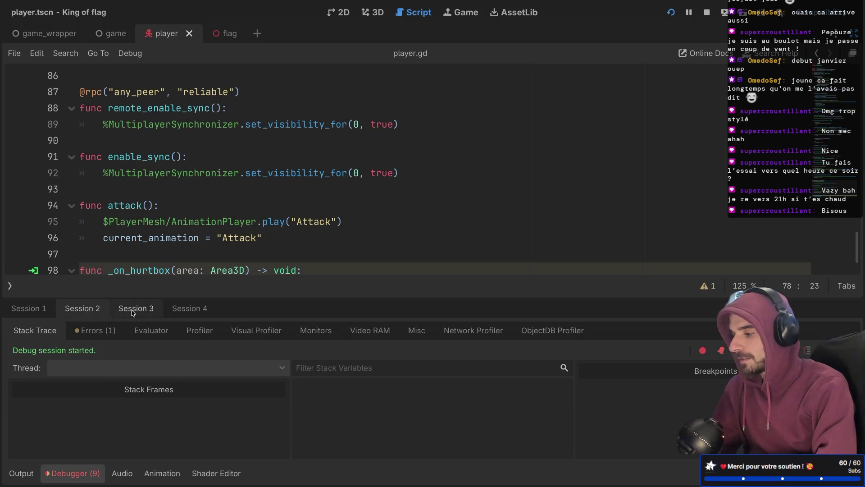
pyautogui.click(136, 308)
pyautogui.click(89, 331)
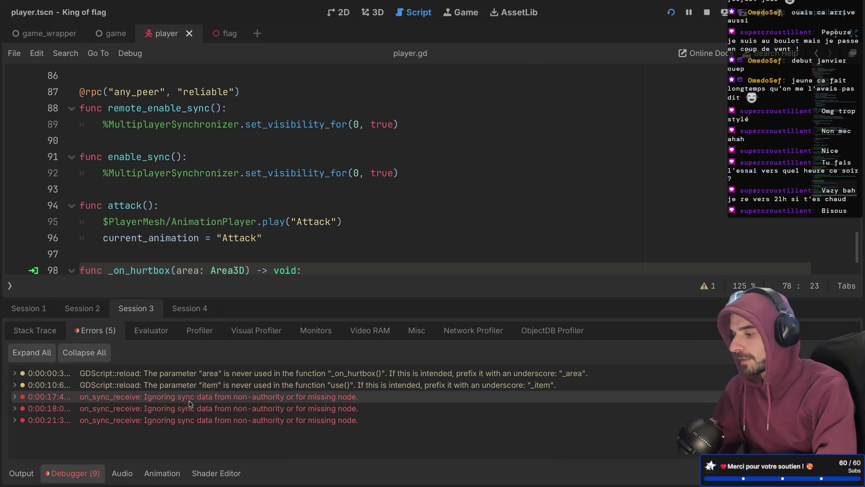
pyautogui.click(189, 308)
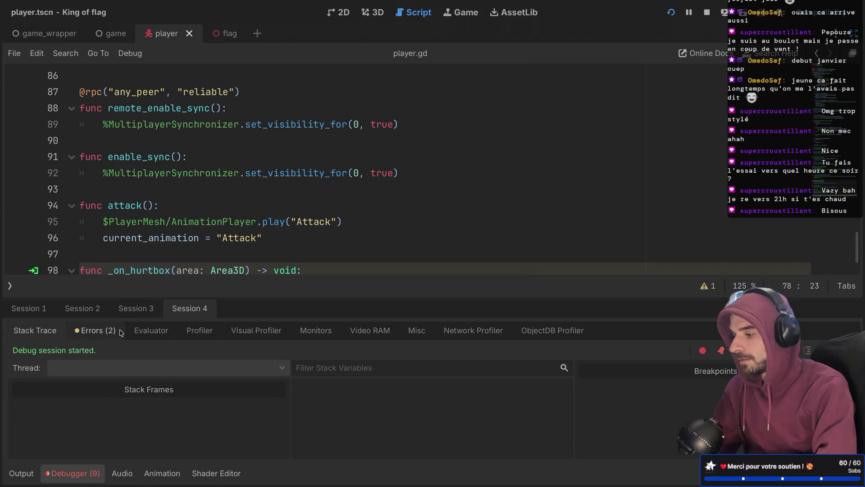
pyautogui.click(102, 334)
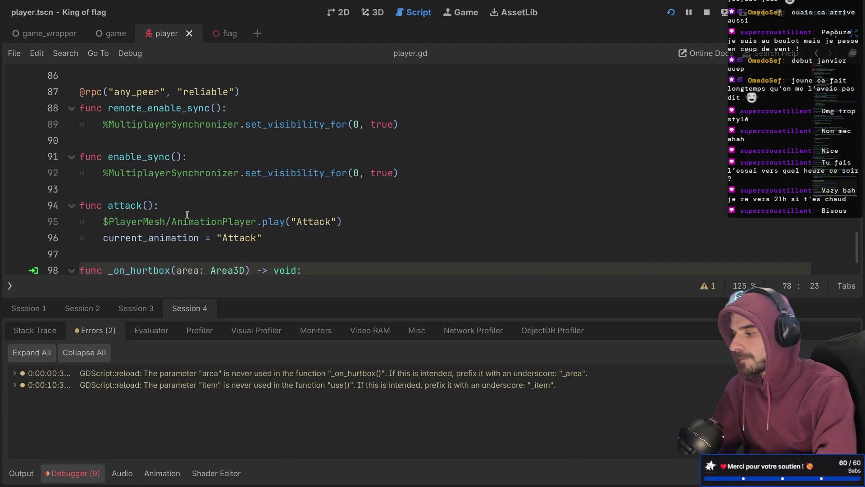
# - Look over the remote_ragdoll code and its call on line 99, then rerun the project
pyautogui.scroll(-1, 187, 215)
pyautogui.moveTo(103, 254); pyautogui.dragTo(203, 255)
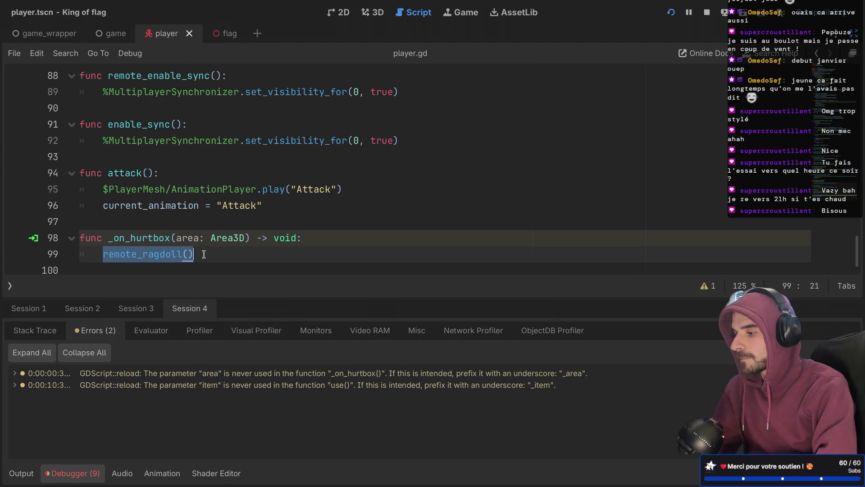
pyautogui.click(204, 254)
pyautogui.scroll(3, 174, 201)
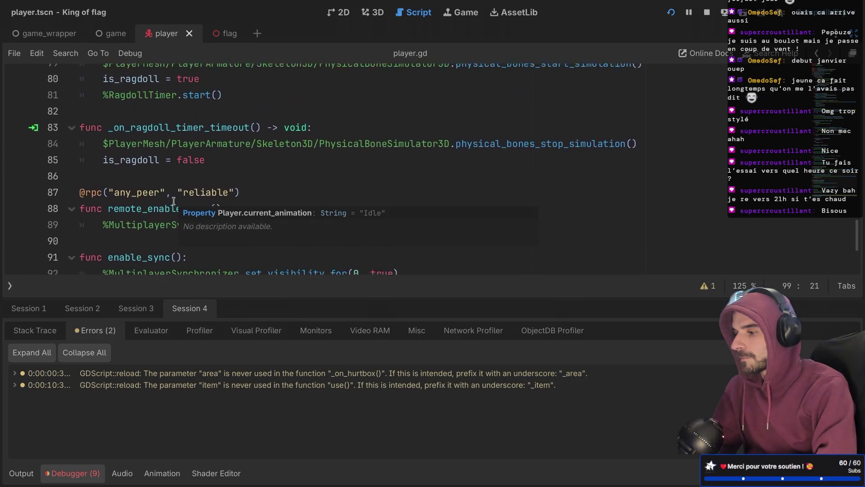
pyautogui.scroll(2, 174, 201)
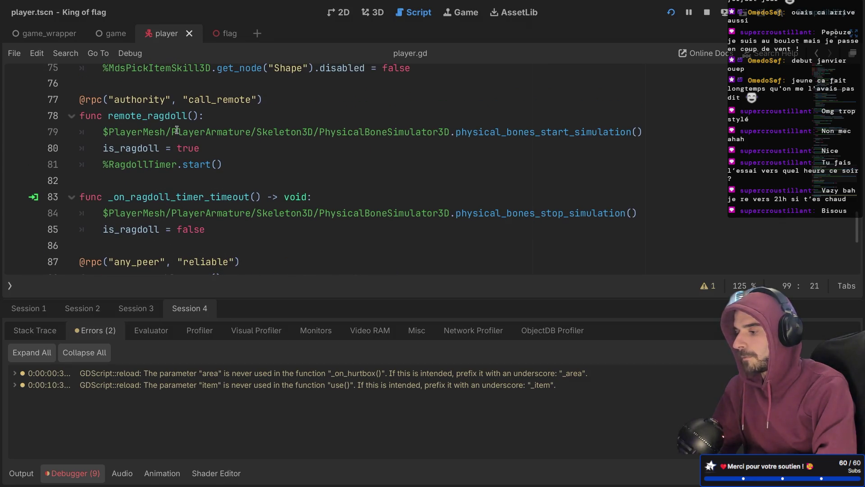
pyautogui.scroll(-5, 151, 149)
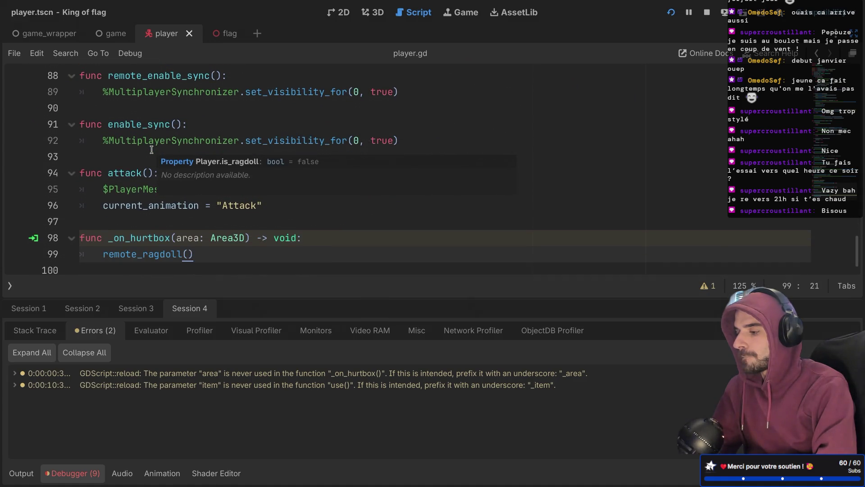
pyautogui.scroll(4, 151, 150)
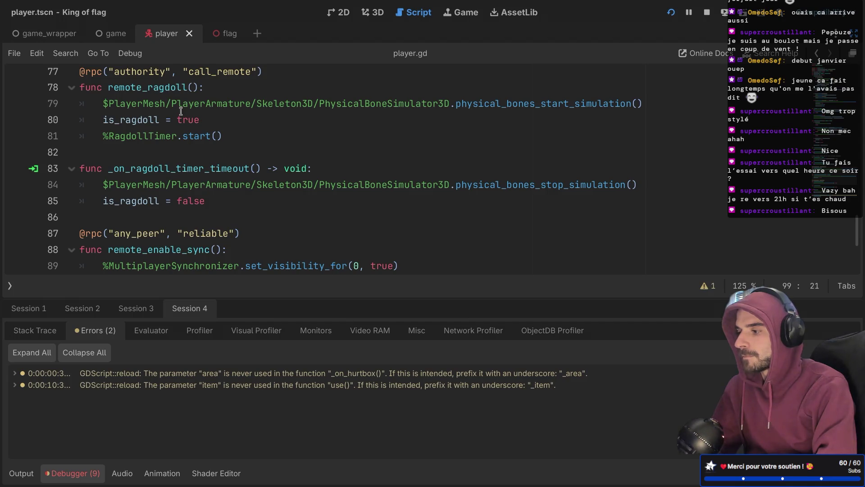
pyautogui.scroll(-4, 181, 111)
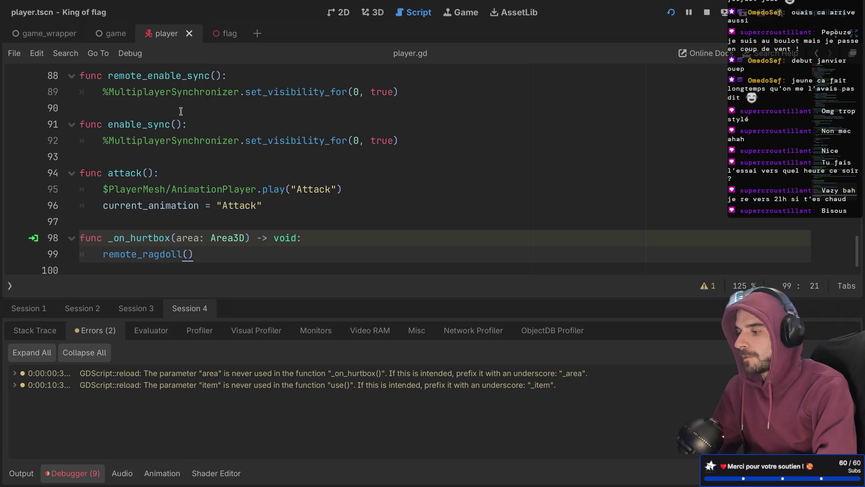
pyautogui.scroll(4, 181, 111)
pyautogui.click(134, 106)
pyautogui.press('super+b')
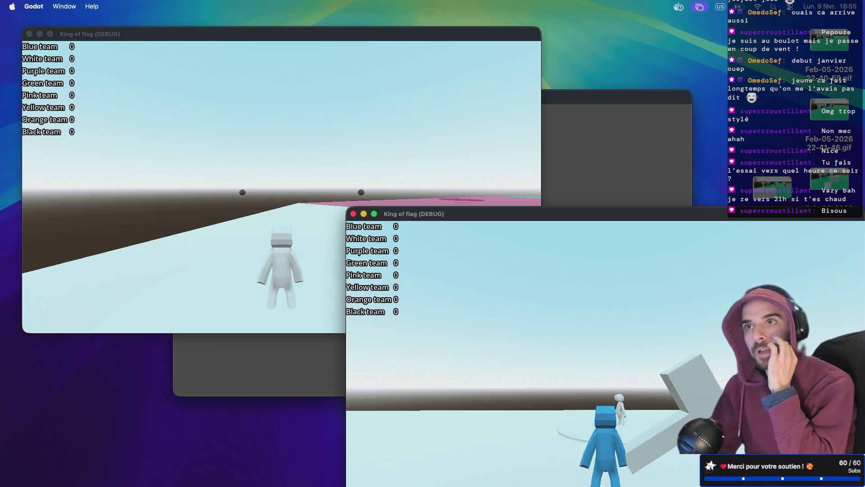
# - Steer the blue player into the white one with W and A, then relaunch the game
pyautogui.press('w')
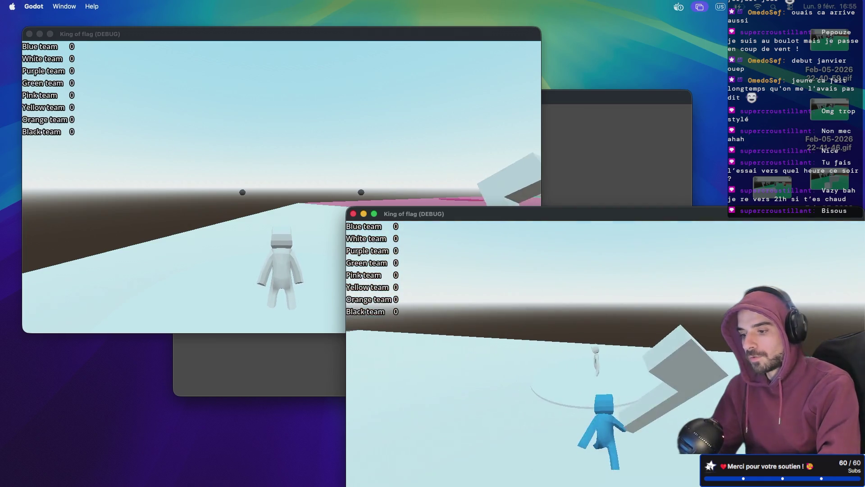
pyautogui.press('a')
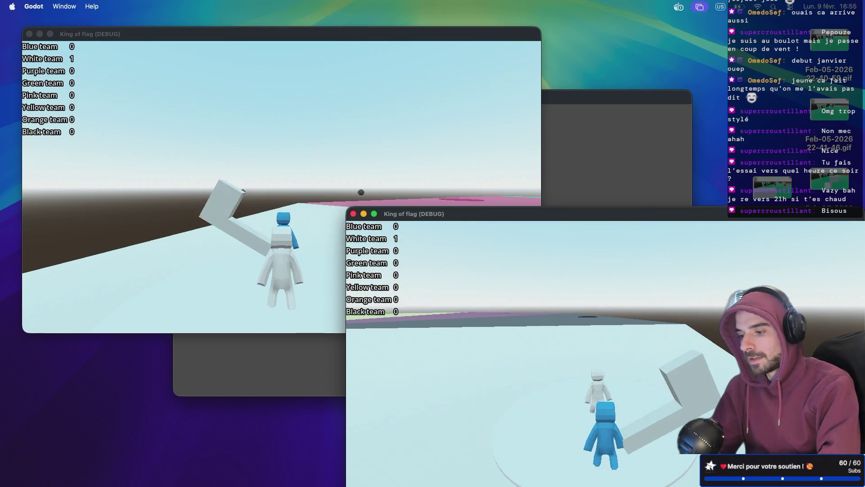
pyautogui.press('w')
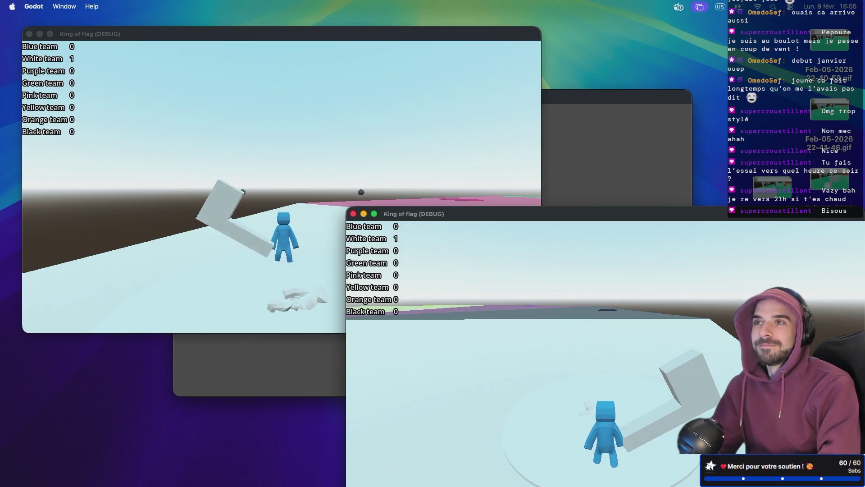
pyautogui.press('a')
pyautogui.press('a')
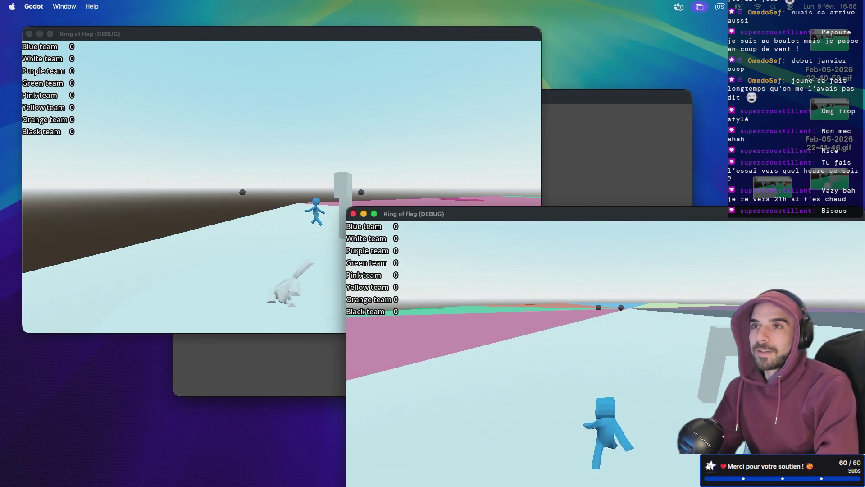
pyautogui.press('super+b')
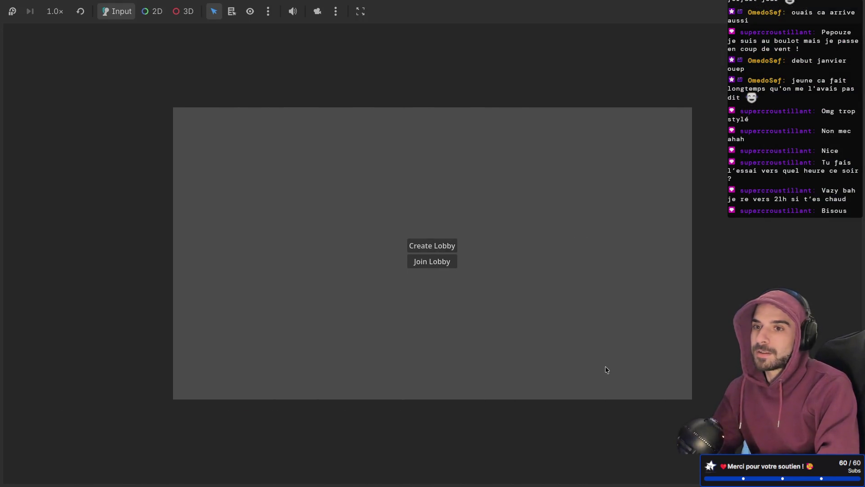
# - Check the casting section of the static typing docs in the browser, then return to Godot
pyautogui.hotkey('ctrl', 'Right')
pyautogui.hotkey('ctrl', 'Right')
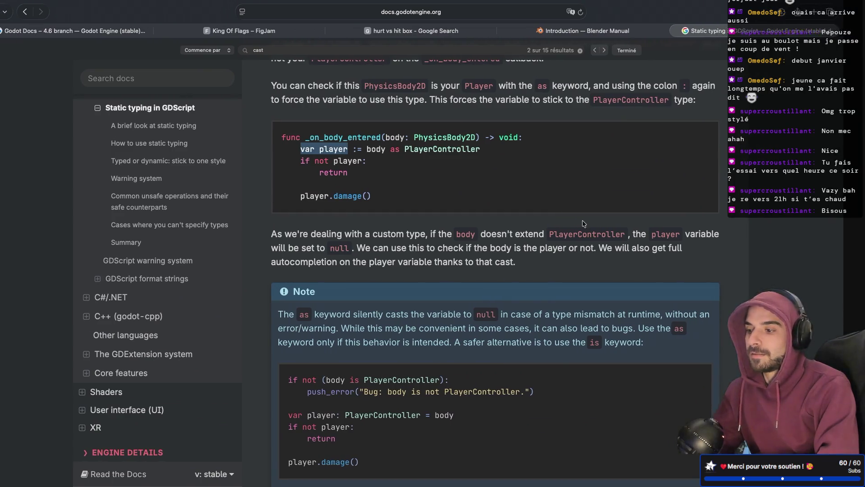
pyautogui.hotkey('ctrl', 'Left')
pyautogui.hotkey('ctrl', 'Left')
pyautogui.hotkey('ctrl', 'Left')
pyautogui.hotkey('ctrl', 'Left')
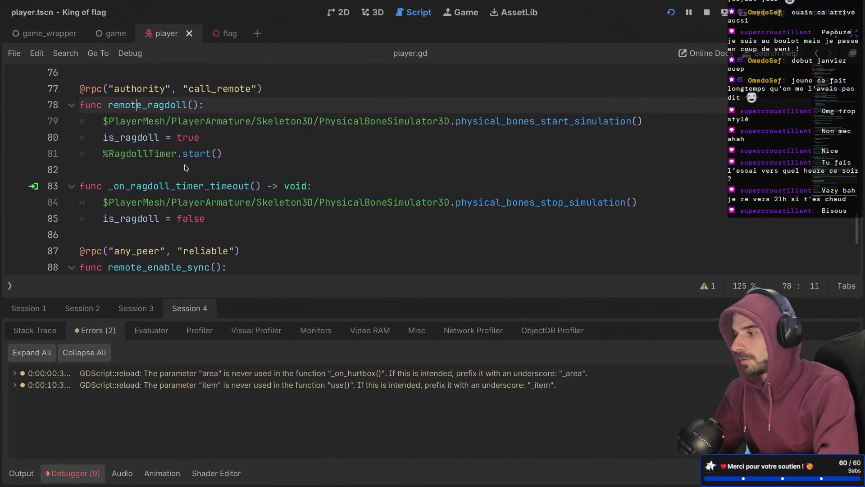
# - Restore the editor docks, enlarge the FileSystem panel, and open rock.tscn from the rock folder
pyautogui.hotkey('ctrl', 'shift', 'F11')
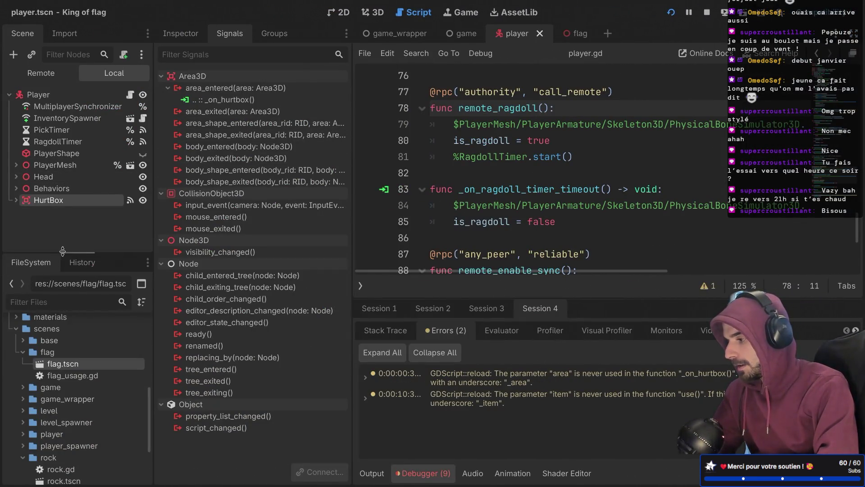
pyautogui.moveTo(58, 253); pyautogui.dragTo(58, 221)
pyautogui.scroll(5, 62, 403)
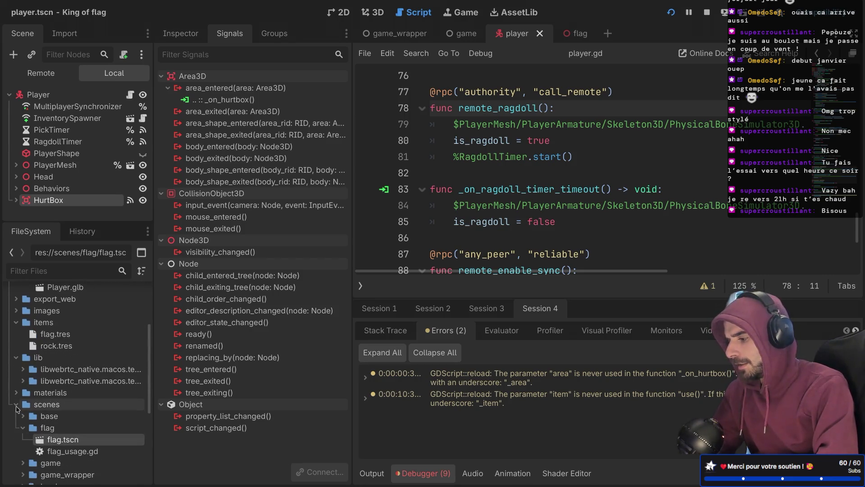
pyautogui.click(22, 428)
pyautogui.scroll(-4, 24, 430)
pyautogui.click(23, 429)
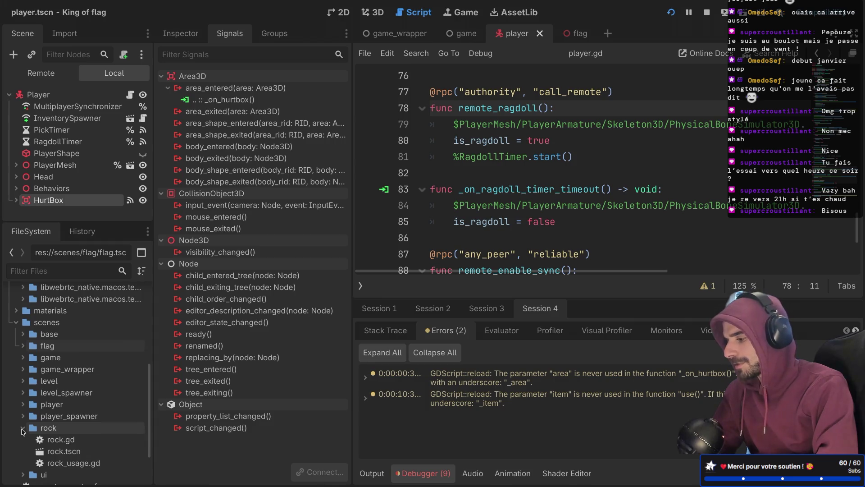
pyautogui.doubleClick(71, 452)
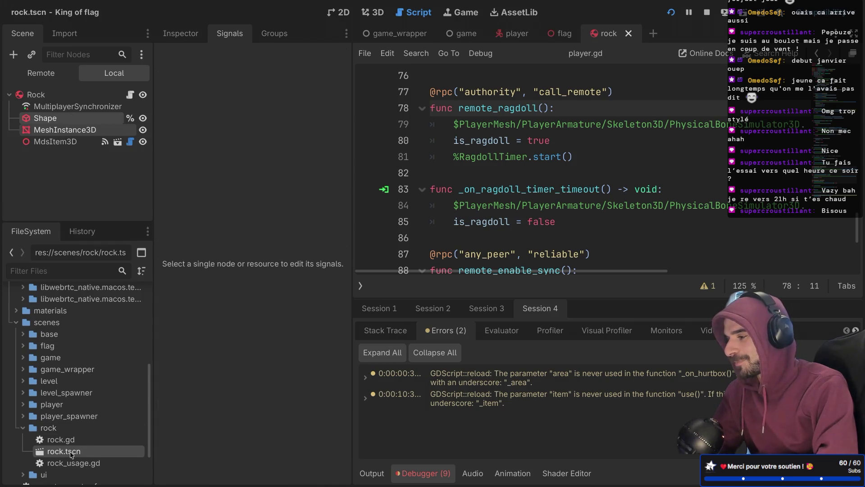
# - Select the Rock root node in the 3D view and bring up its context menu
pyautogui.click(63, 95)
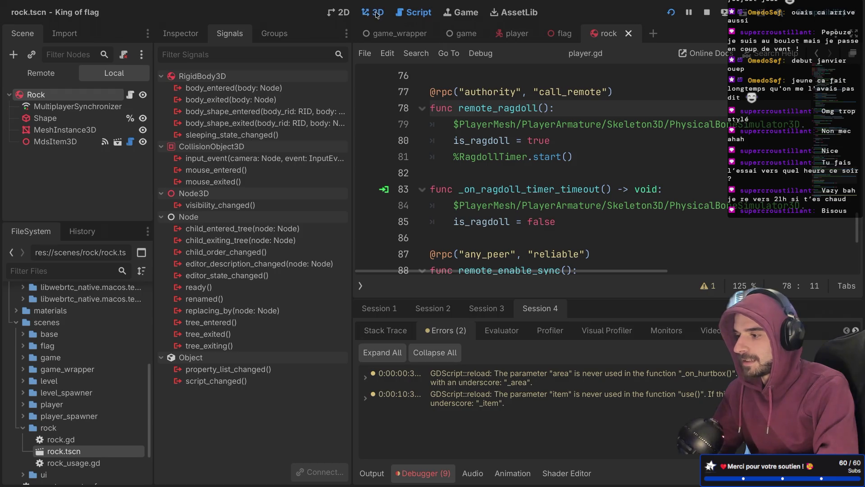
pyautogui.click(373, 13)
pyautogui.scroll(5, 537, 144)
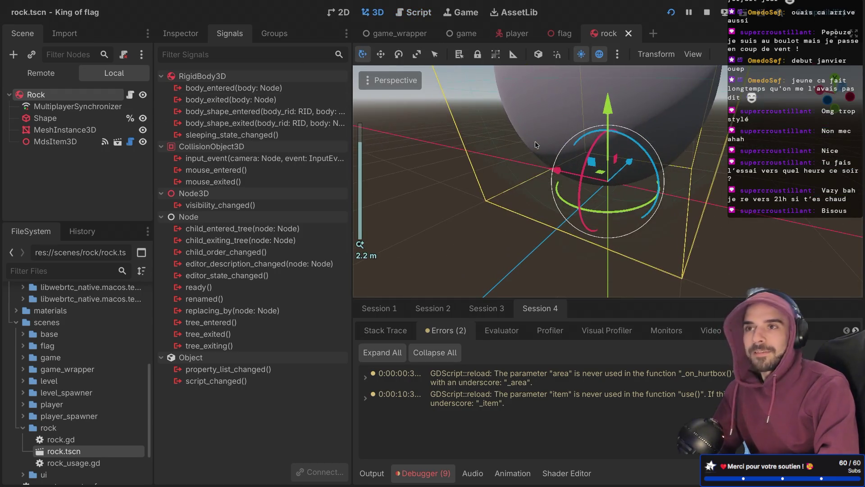
pyautogui.scroll(-3, 536, 144)
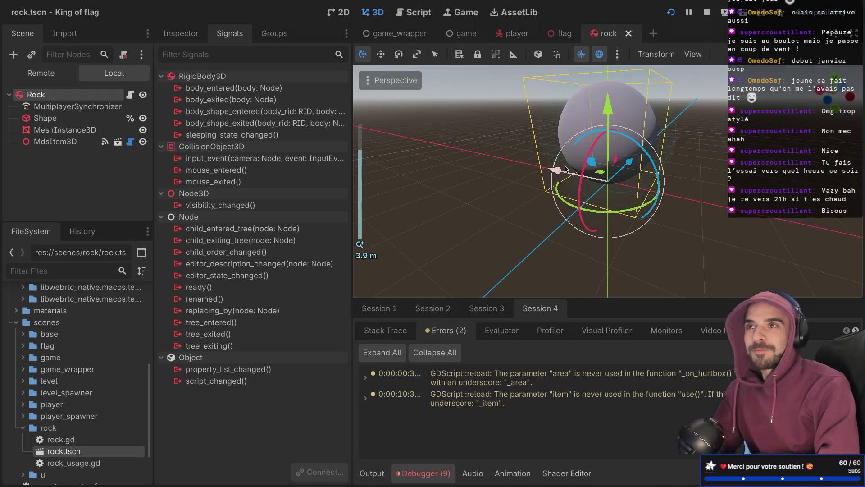
pyautogui.rightClick(64, 96)
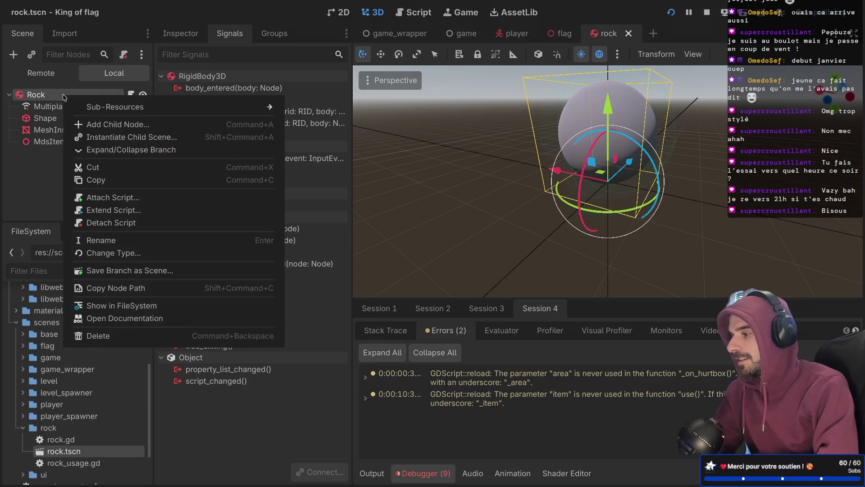
# - Add an Area3D child under Rock and rename it HitBox
pyautogui.rightClick(64, 96)
pyautogui.rightClick(64, 96)
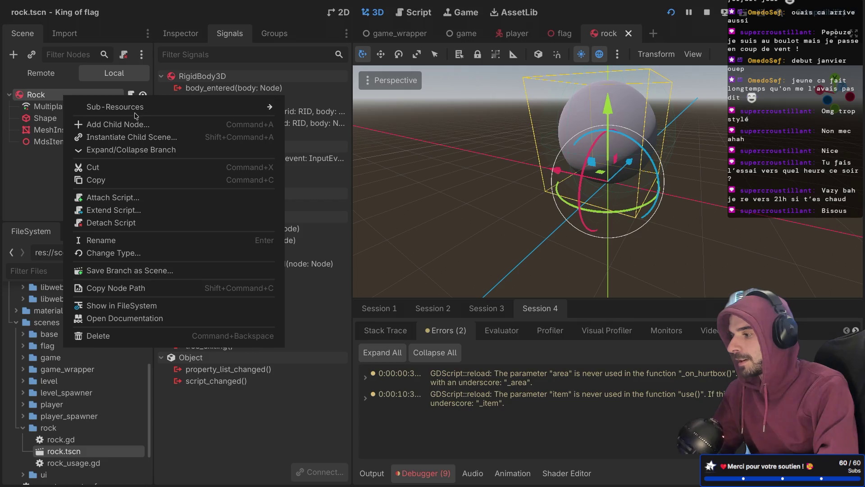
pyautogui.moveTo(218, 106)
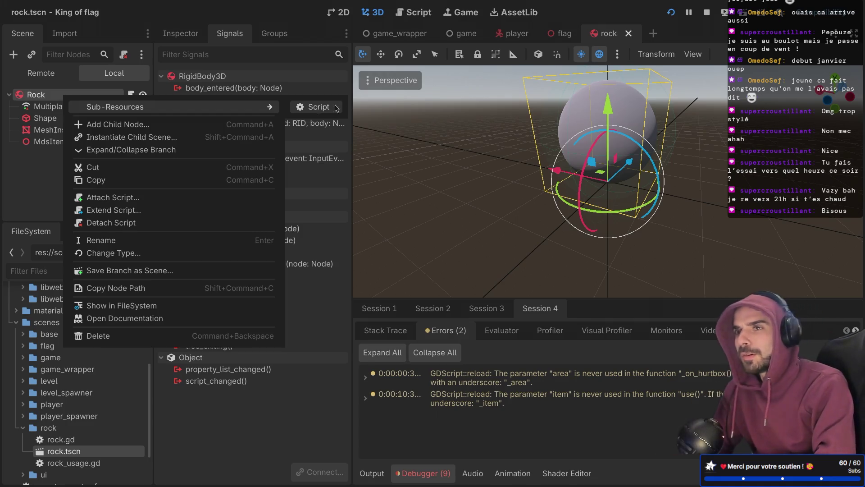
pyautogui.click(118, 124)
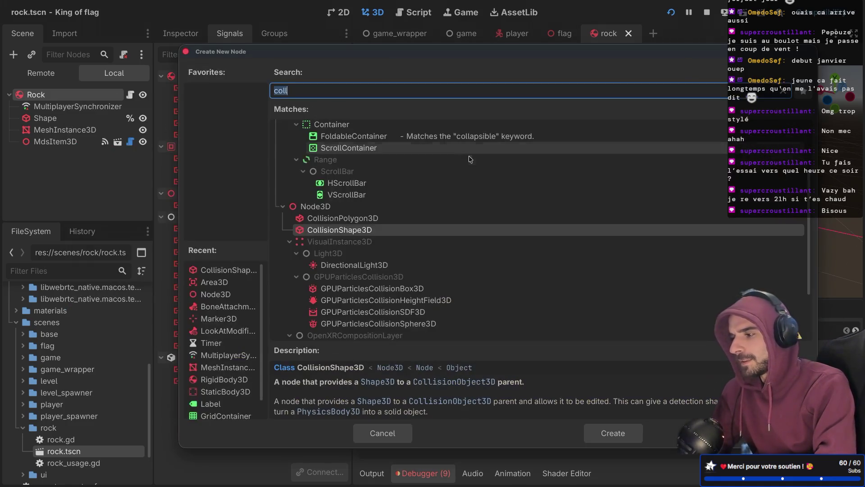
pyautogui.write('area')
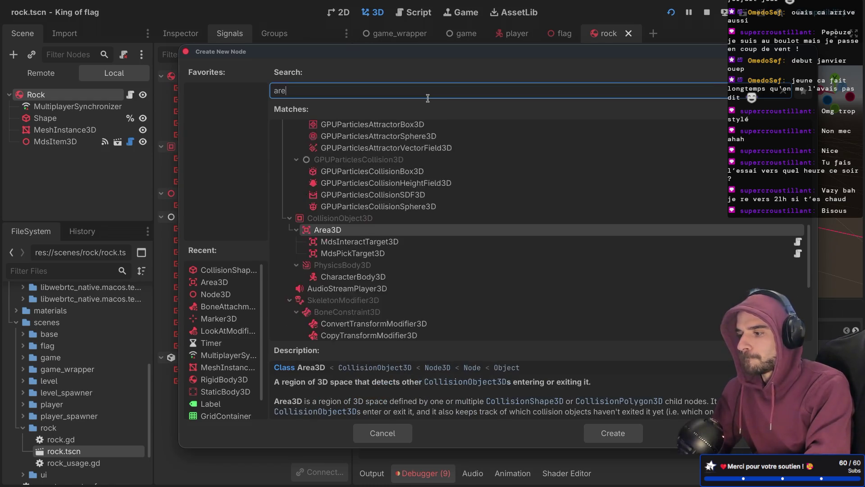
pyautogui.press('Return')
pyautogui.doubleClick(54, 154)
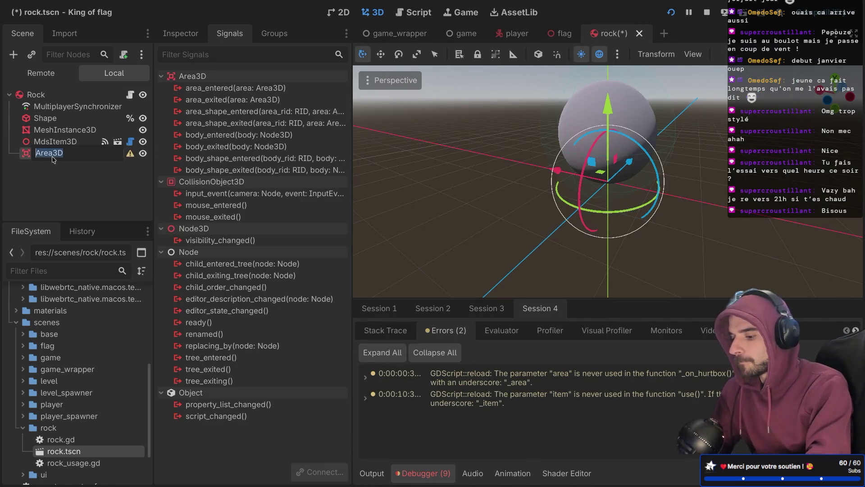
pyautogui.write('HitBox')
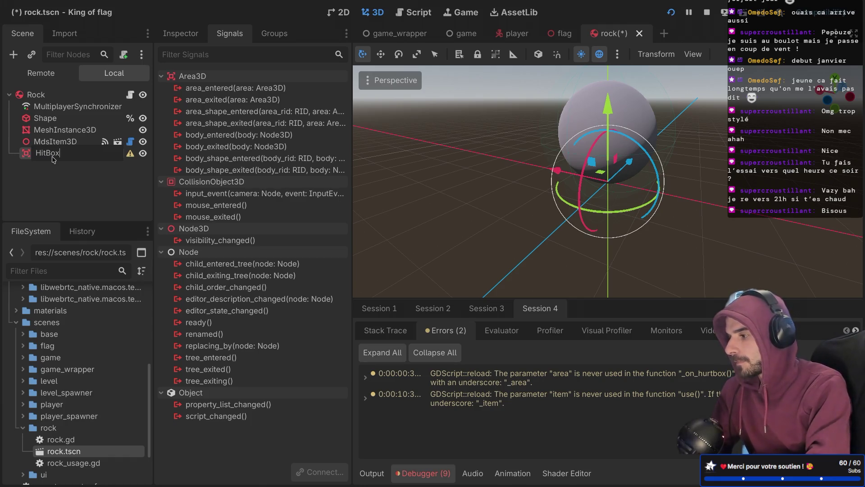
pyautogui.press('Return')
# - Add a CollisionShape3D child under HitBox
pyautogui.rightClick(53, 155)
pyautogui.click(104, 172)
pyautogui.write('shape')
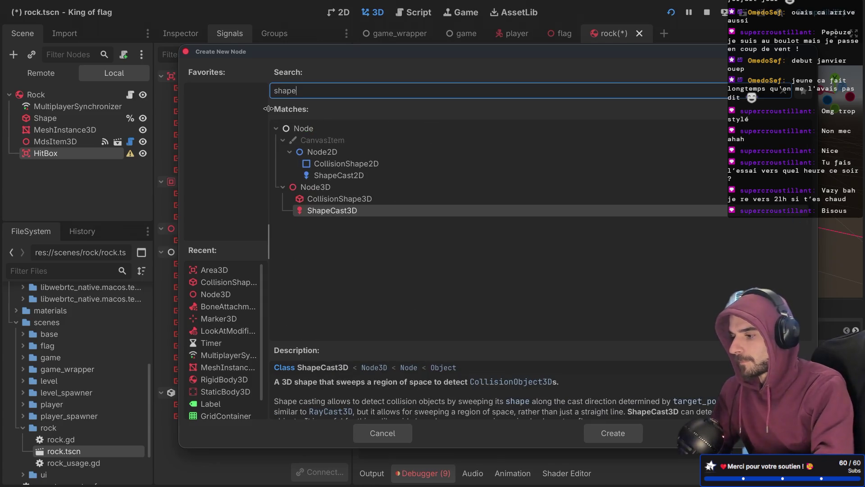
pyautogui.press('Up')
pyautogui.press('Return')
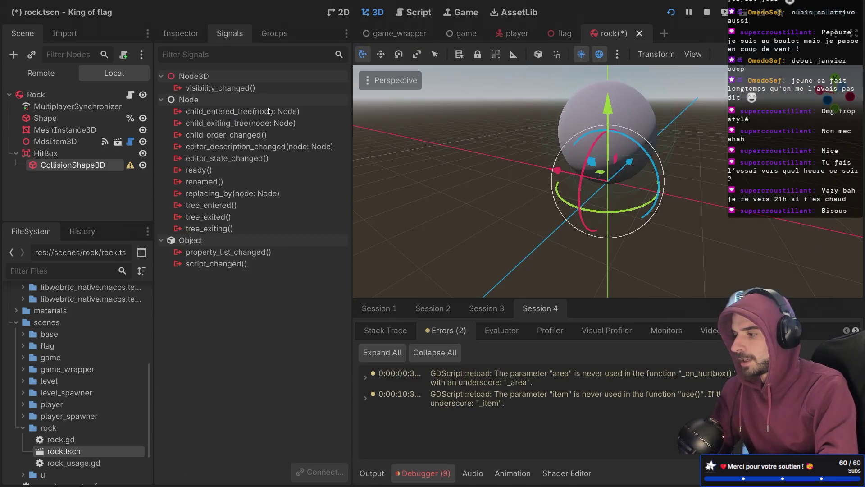
# - Give the collision shape a SphereShape3D and a pink debug colour
pyautogui.click(192, 40)
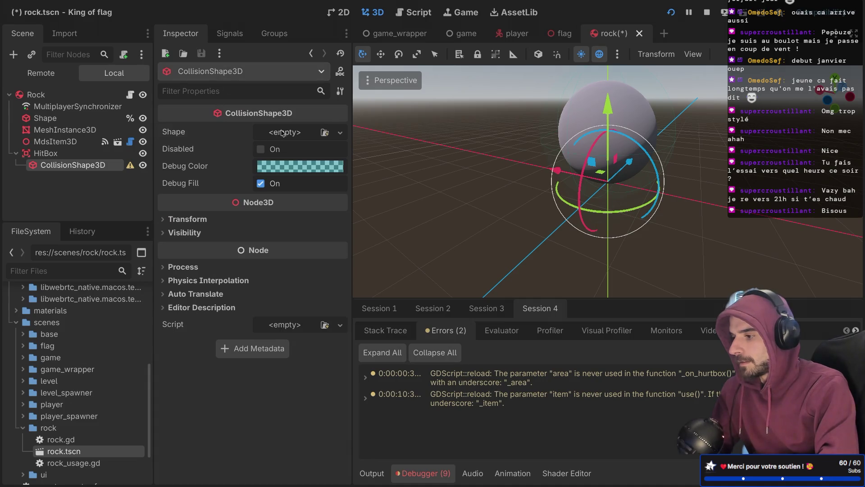
pyautogui.click(339, 132)
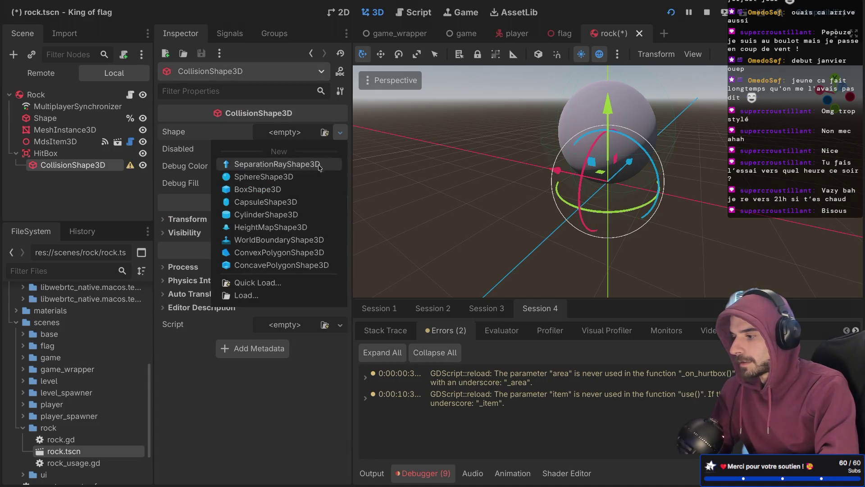
pyautogui.click(271, 176)
pyautogui.click(289, 170)
pyautogui.click(370, 261)
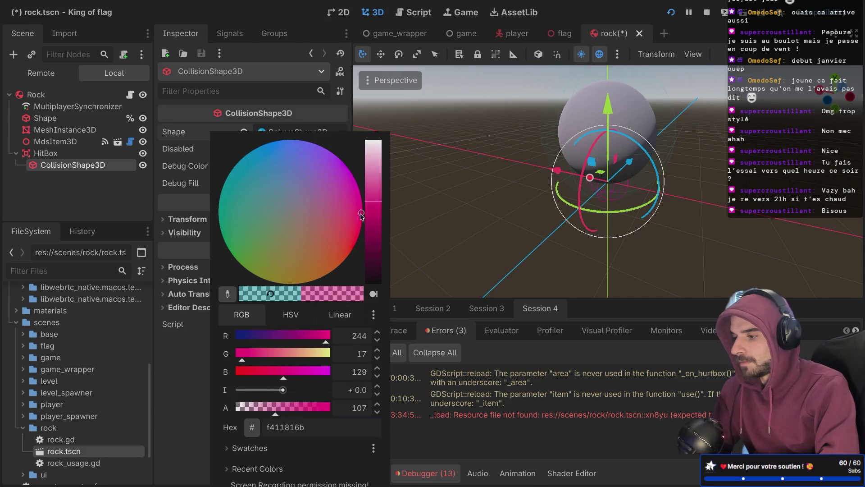
pyautogui.click(498, 218)
# - Centre the collision sphere on the rock and resize its radius to about 1.28
pyautogui.moveTo(608, 108); pyautogui.dragTo(601, 41)
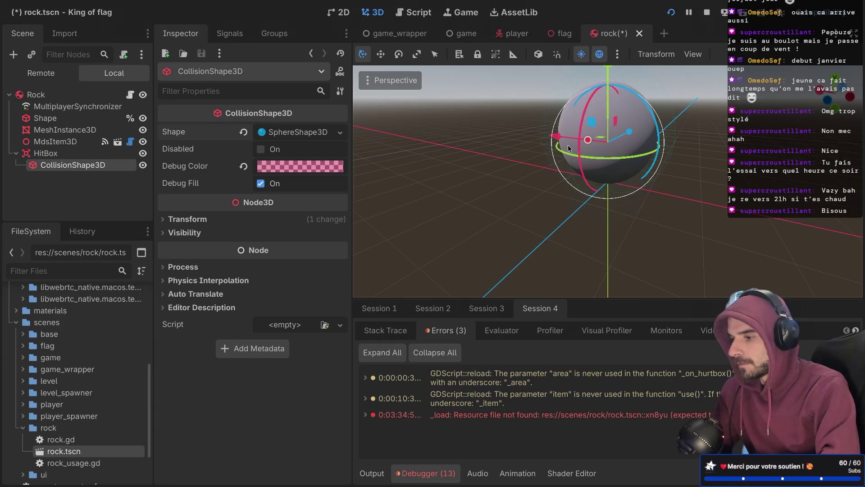
pyautogui.moveTo(591, 138)
pyautogui.mouseDown()
pyautogui.moveTo(542, 137)
pyautogui.moveTo(560, 141)
pyautogui.moveTo(551, 141)
pyautogui.mouseUp()
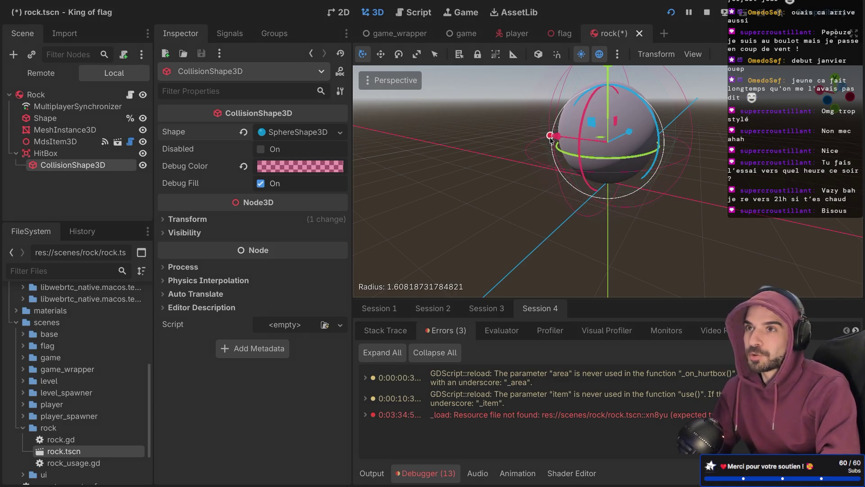
pyautogui.moveTo(551, 140); pyautogui.dragTo(560, 138)
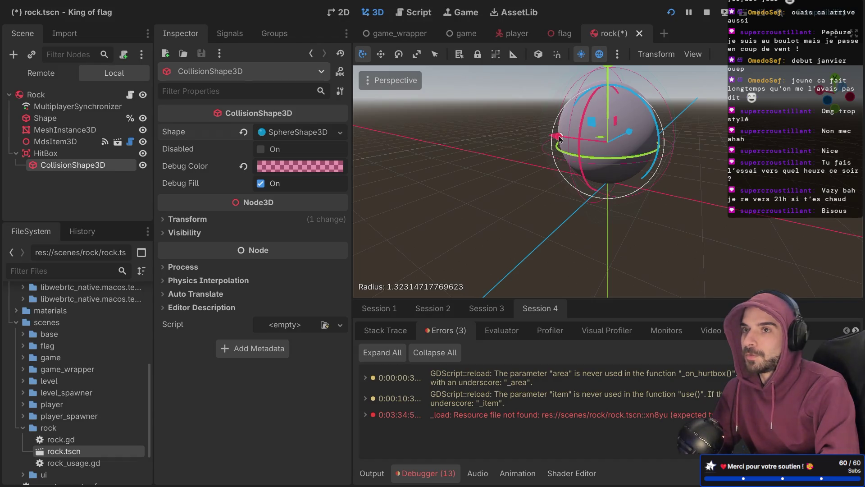
pyautogui.moveTo(559, 138); pyautogui.dragTo(562, 137)
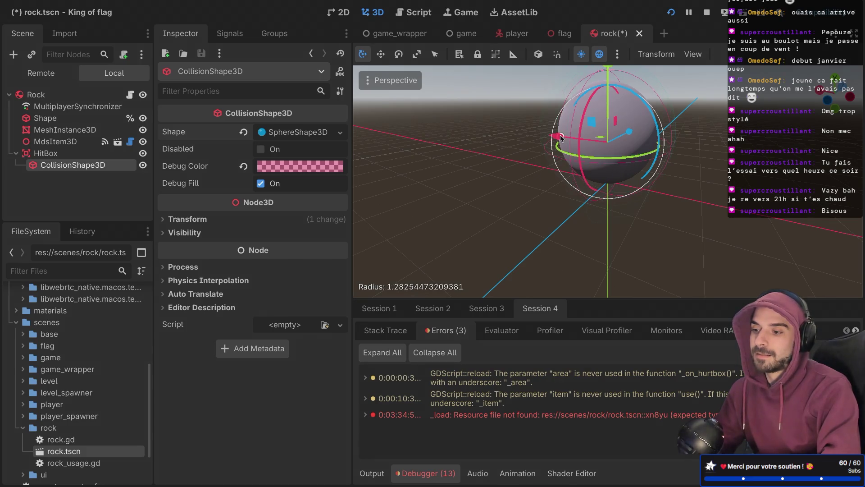
pyautogui.scroll(10, 501, 166)
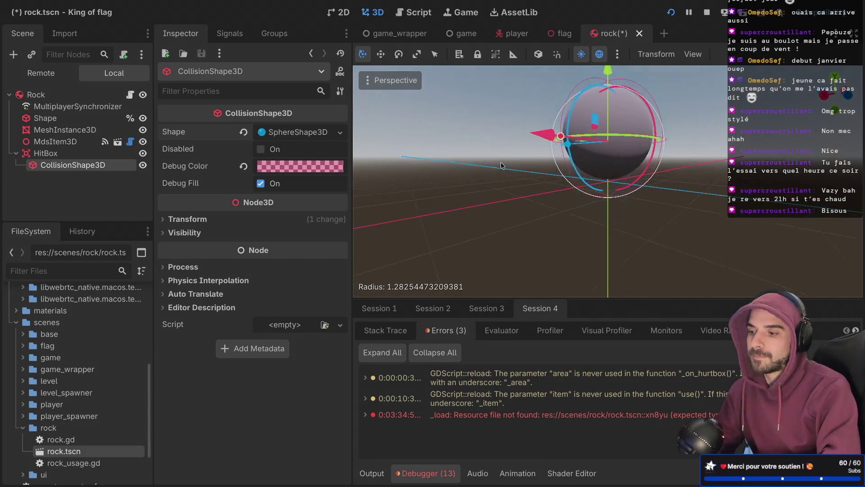
pyautogui.scroll(-10, 501, 165)
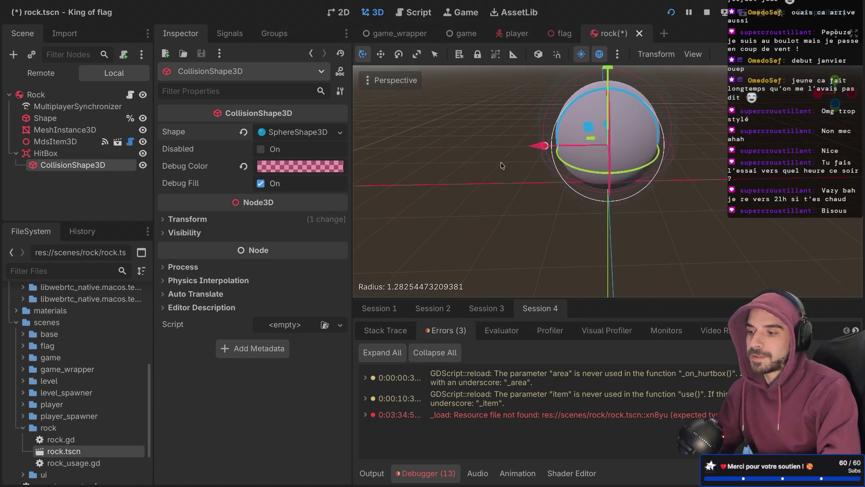
# - Mark the collision shape Disabled by default and save the rock scene
pyautogui.click(77, 153)
pyautogui.click(92, 166)
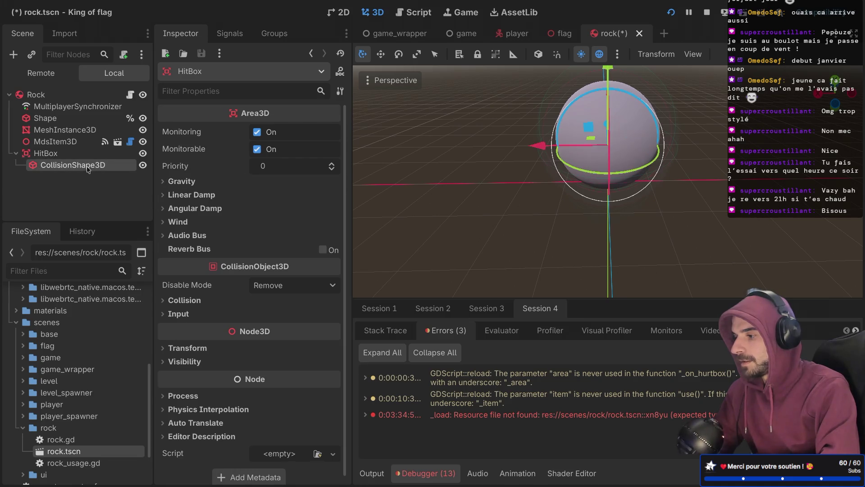
pyautogui.click(261, 150)
pyautogui.hotkey('ctrl', 's')
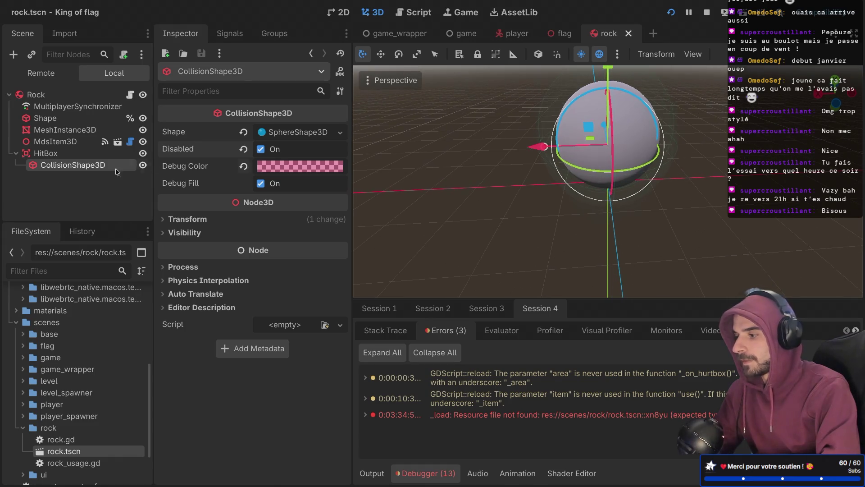
pyautogui.click(15, 155)
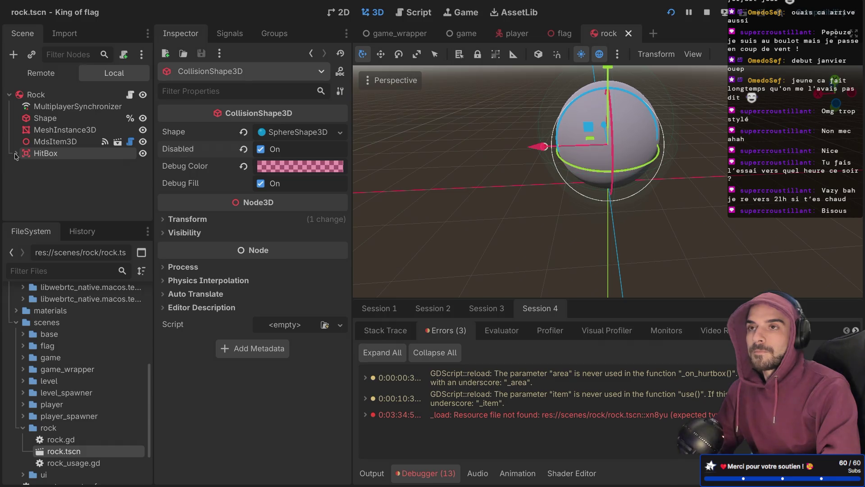
pyautogui.click(42, 92)
# - Remove the TileMapLayer node that was mistakenly added under Rock
pyautogui.rightClick(43, 92)
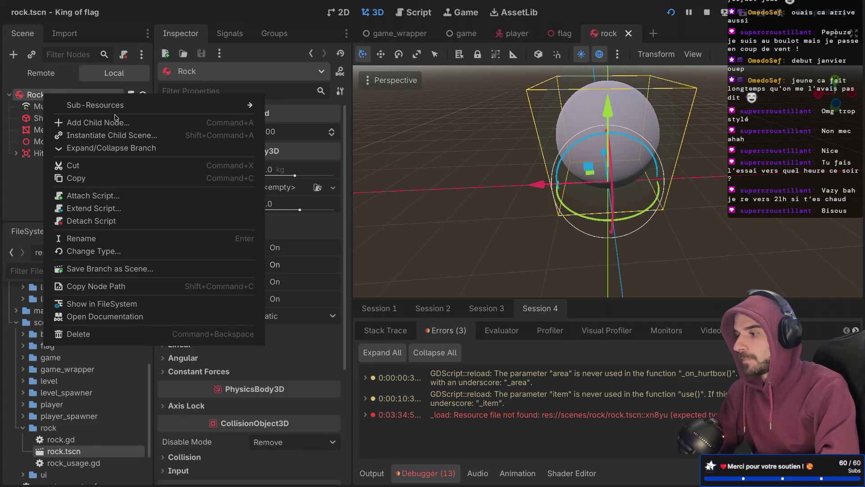
pyautogui.click(97, 123)
pyautogui.write('tilemap')
pyautogui.press('Return')
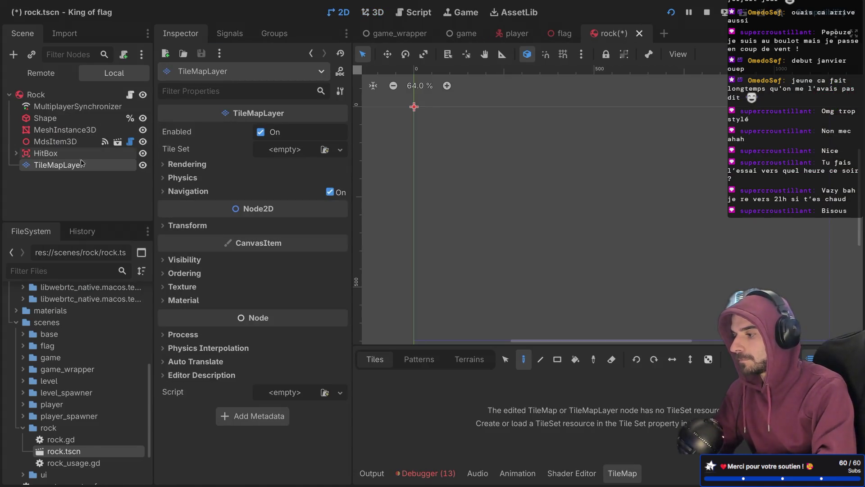
pyautogui.rightClick(63, 166)
pyautogui.click(103, 445)
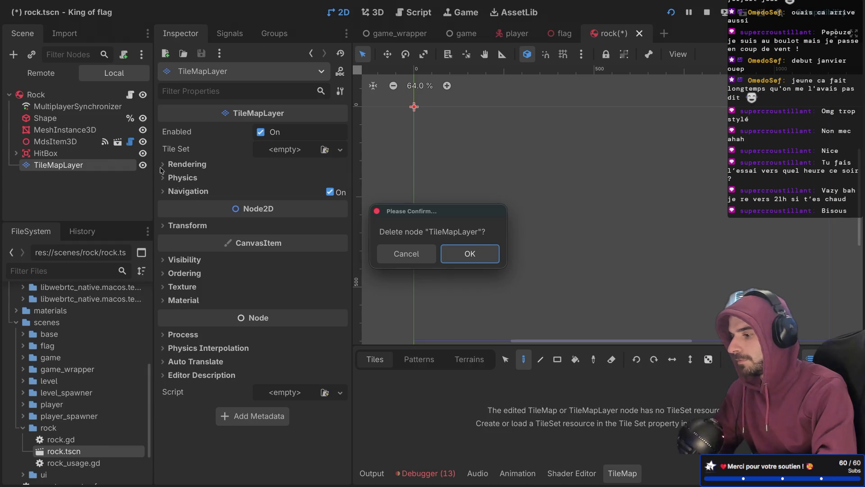
pyautogui.click(470, 254)
pyautogui.click(59, 94)
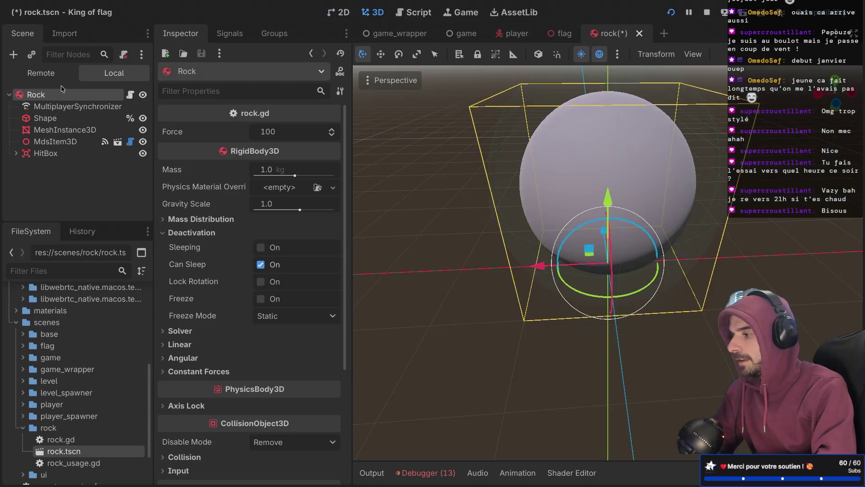
# - Add a Timer child under Rock and rename it HitBoxTimer
pyautogui.rightClick(58, 94)
pyautogui.click(103, 122)
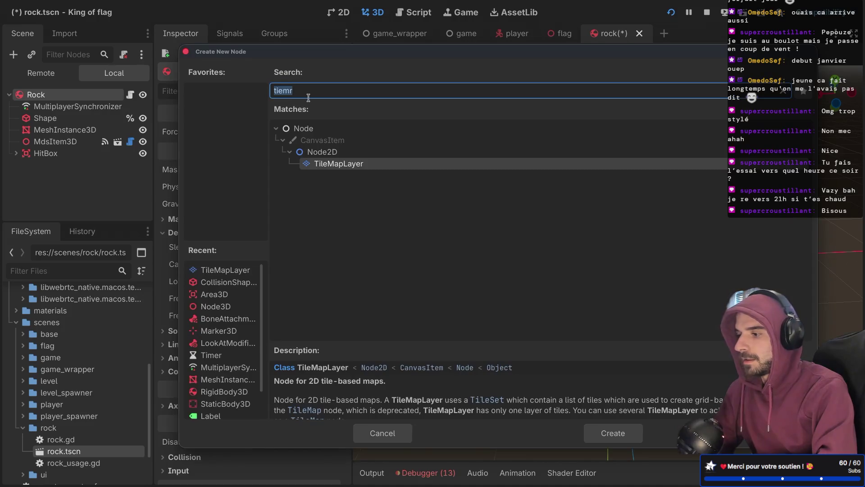
pyautogui.write('timer')
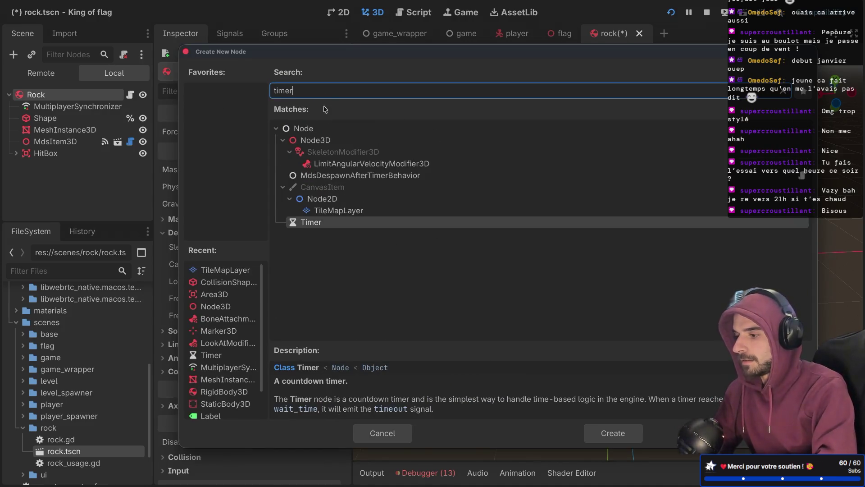
pyautogui.doubleClick(310, 222)
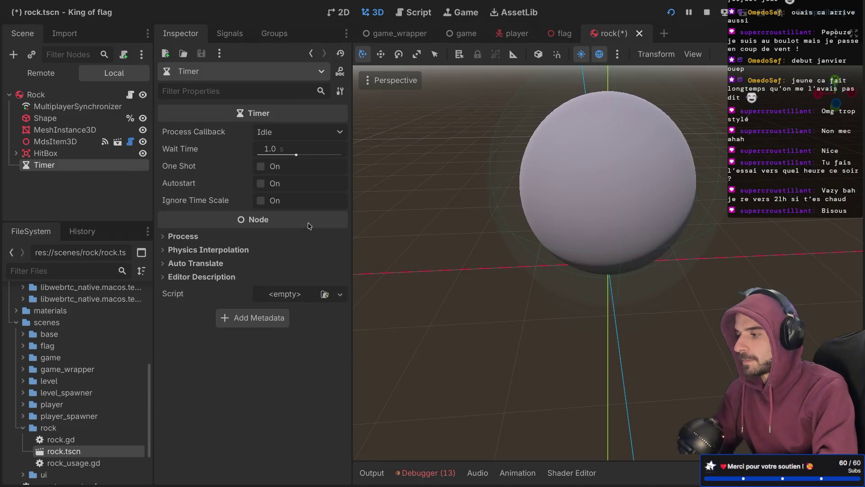
pyautogui.doubleClick(58, 165)
pyautogui.write('HitBox')
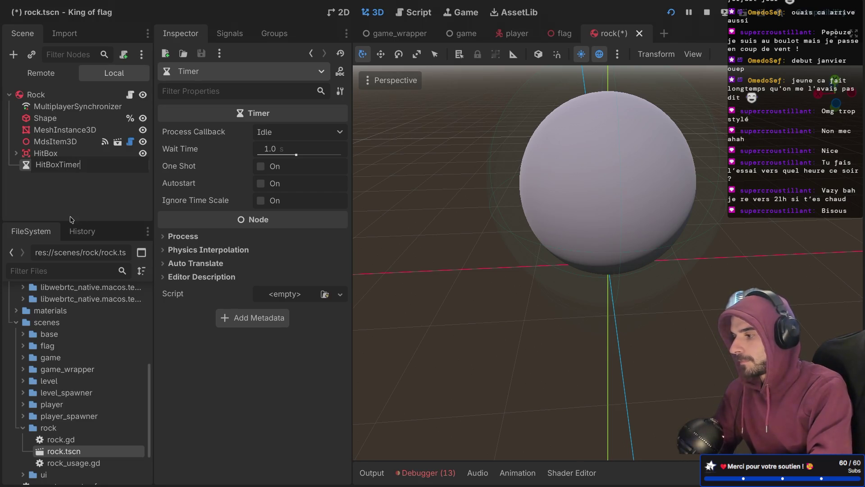
pyautogui.press('Return')
pyautogui.rightClick(88, 166)
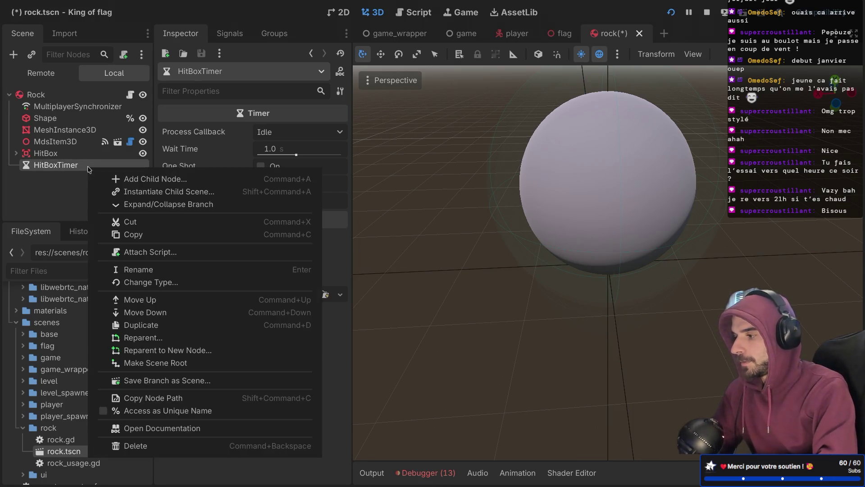
pyautogui.click(136, 180)
pyautogui.press('Escape')
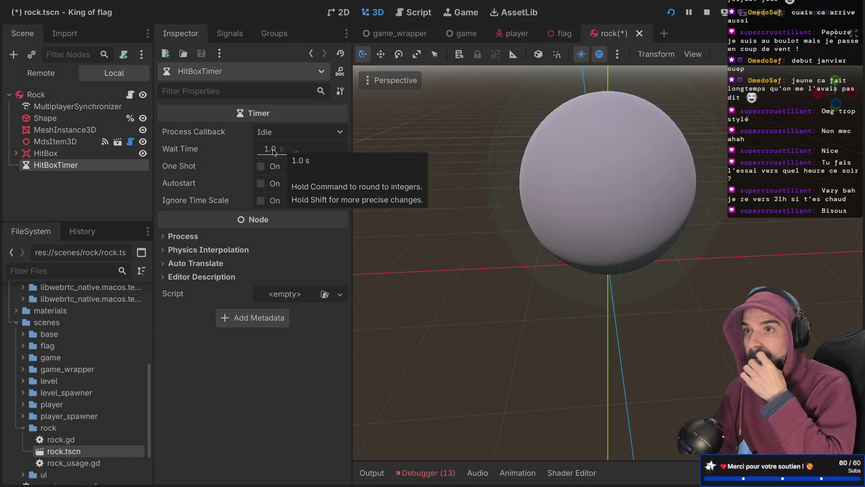
# - Set HitBoxTimer's Wait Time to 3 s with One Shot on, and begin connecting timeout()
pyautogui.moveTo(273, 151); pyautogui.dragTo(288, 152)
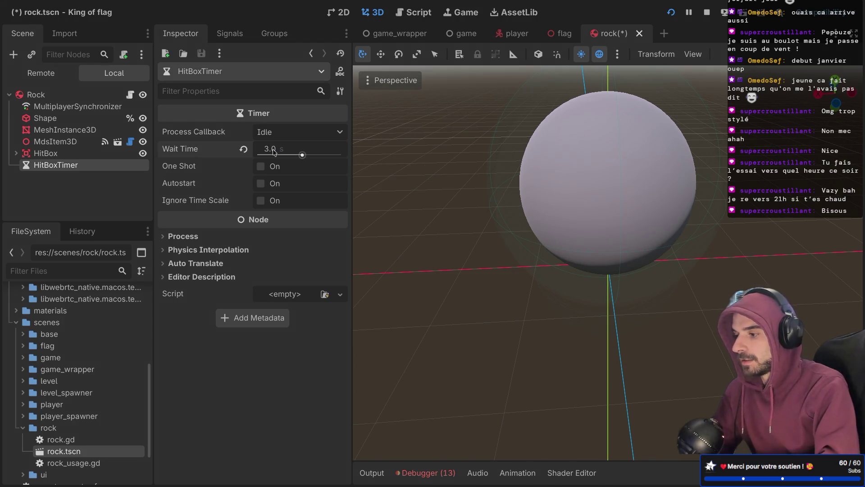
pyautogui.click(262, 167)
pyautogui.moveTo(194, 168)
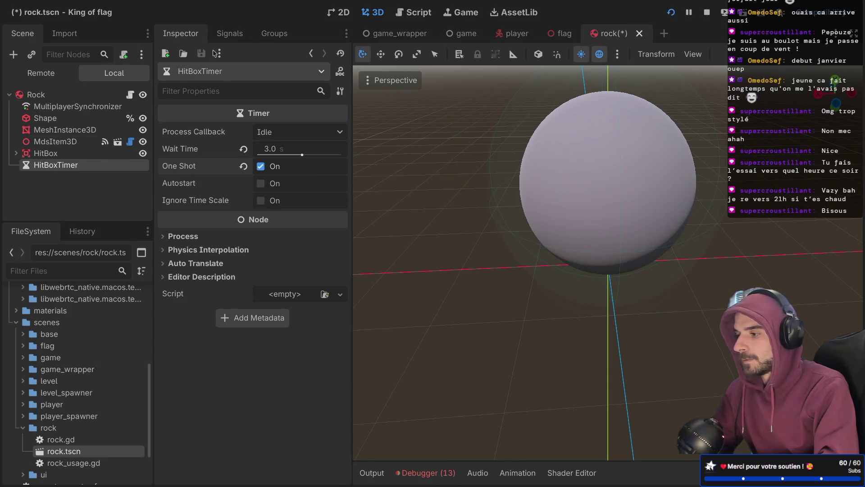
pyautogui.click(229, 33)
pyautogui.doubleClick(226, 87)
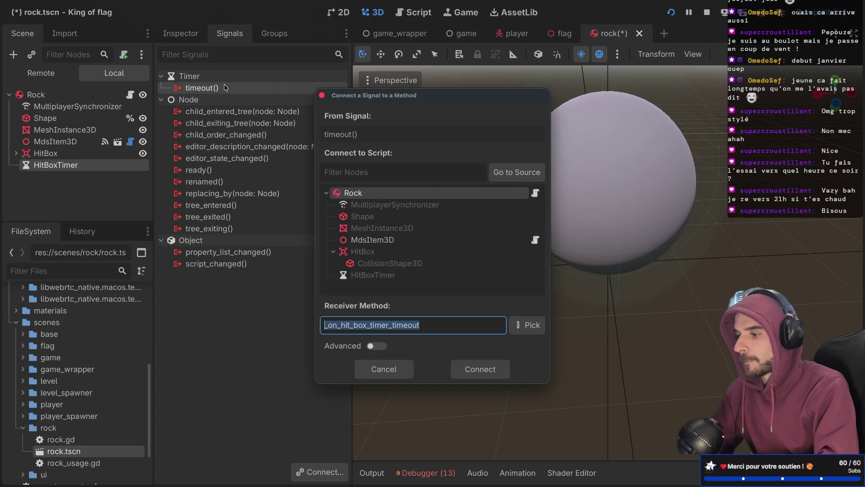
# - Connect timeout to a new _on_hit_box_timer_timeout in rock.gd, remove the blank line, and save
pyautogui.click(400, 198)
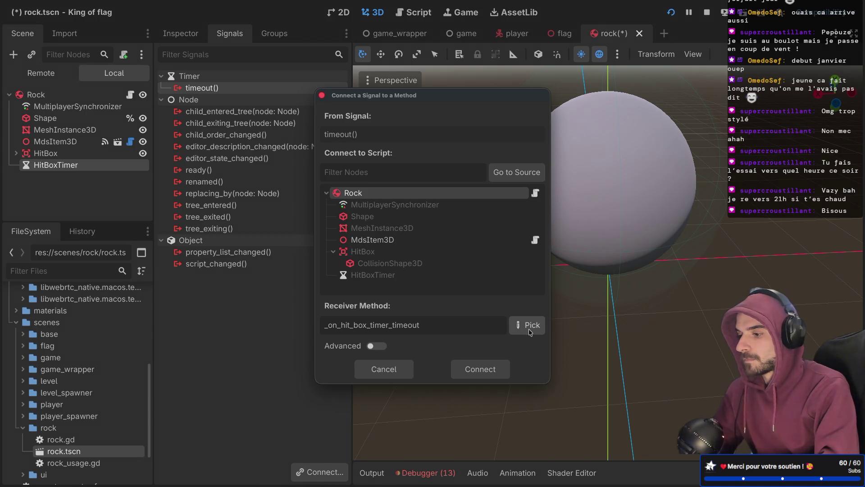
pyautogui.click(481, 376)
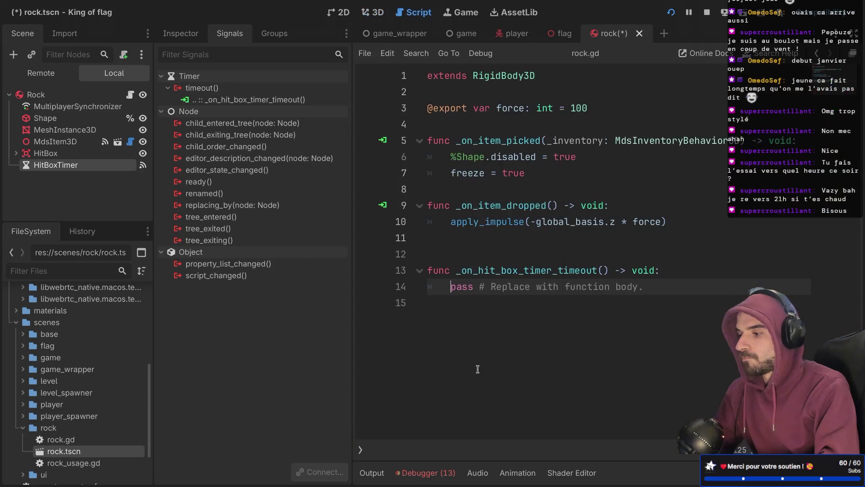
pyautogui.click(446, 260)
pyautogui.press('BackSpace')
pyautogui.hotkey('ctrl', 's')
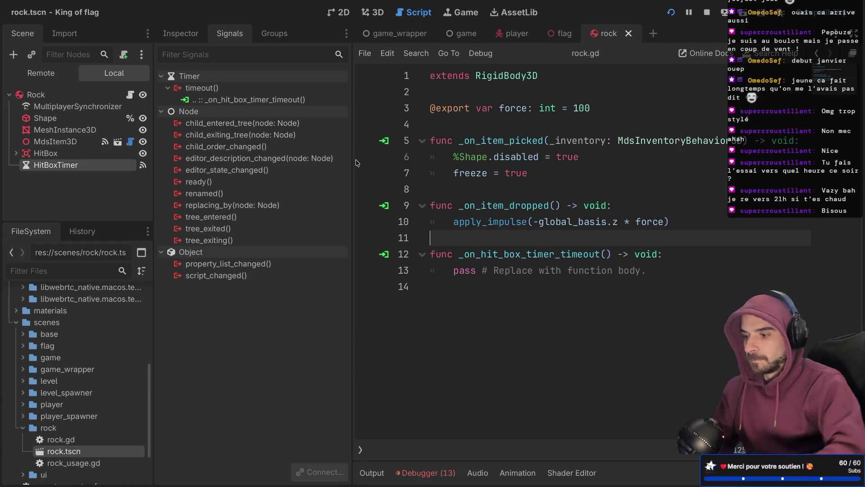
# - Place the cursor at the end of line 10 in _on_item_dropped and expand HitBox
pyautogui.moveTo(459, 205); pyautogui.dragTo(549, 202)
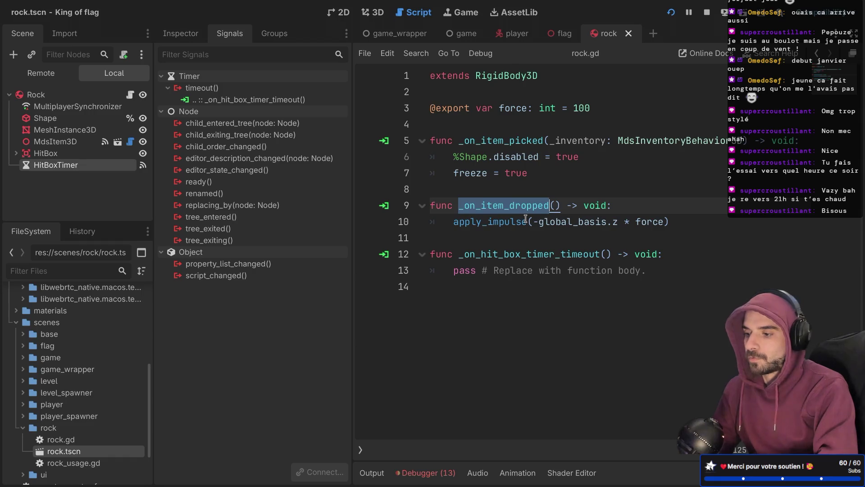
pyautogui.moveTo(525, 218)
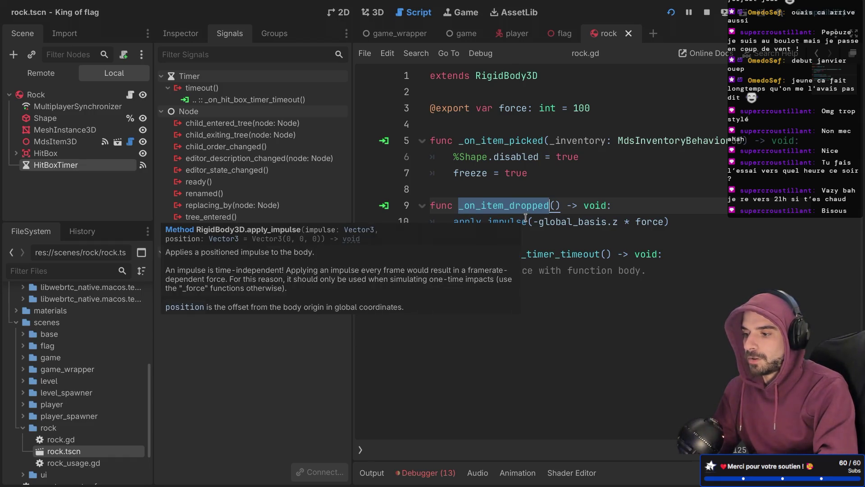
pyautogui.click(687, 219)
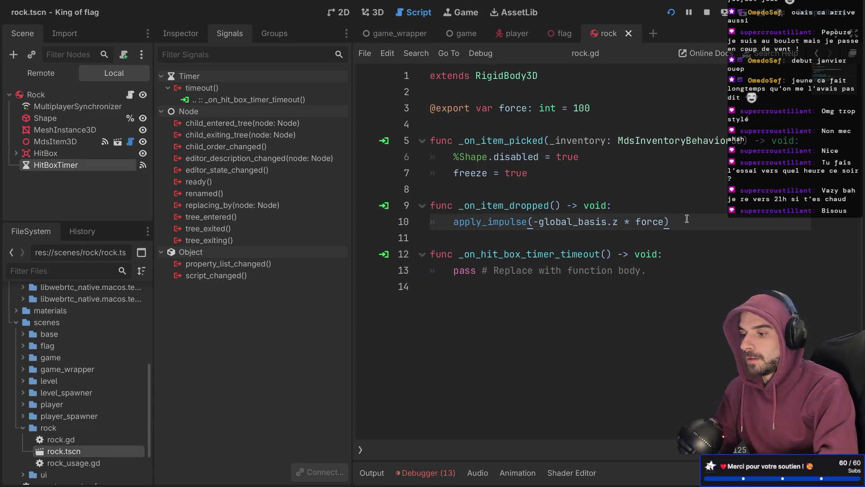
pyautogui.click(14, 153)
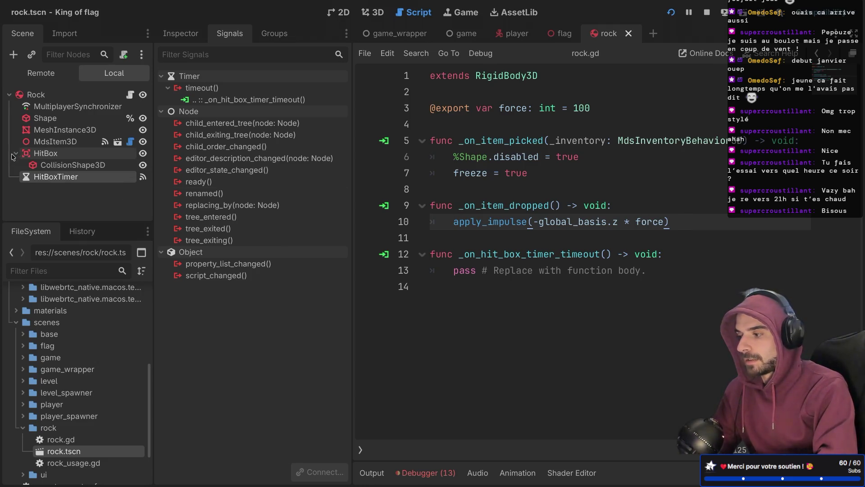
# - Rename the CollisionShape3D to HitBoxShape and make it accessible as a unique name
pyautogui.doubleClick(65, 165)
pyautogui.write('Hit')
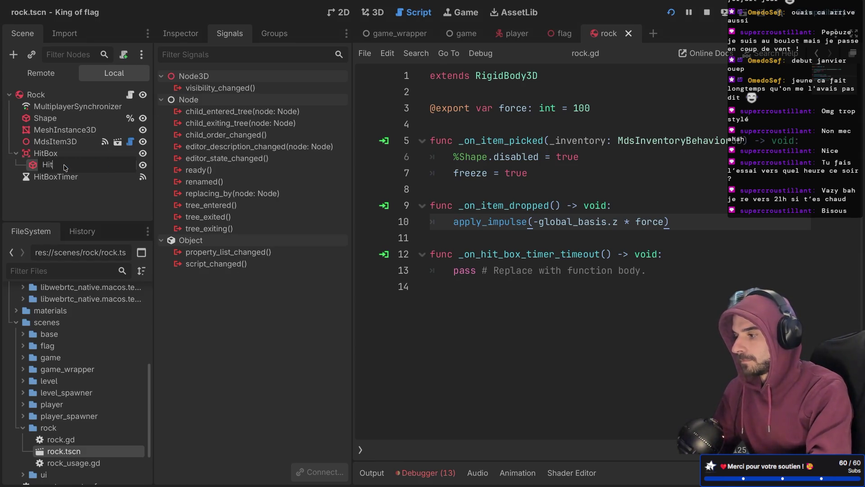
pyautogui.write('BoxShape')
pyautogui.rightClick(64, 167)
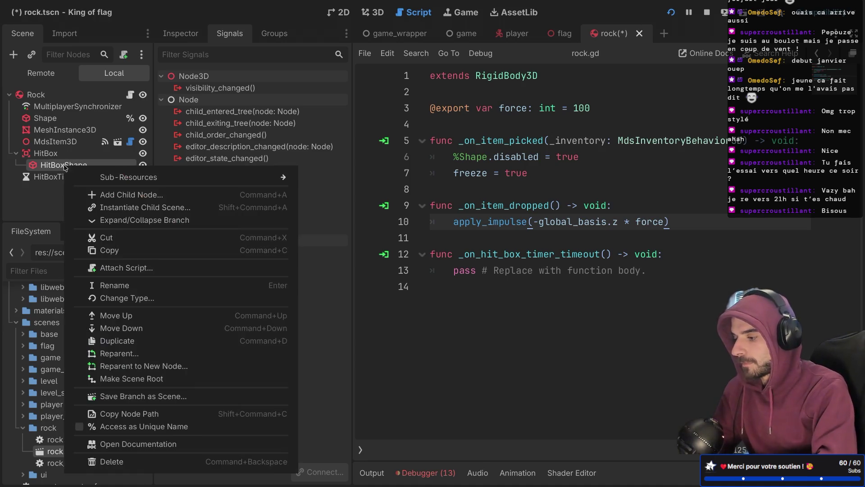
pyautogui.click(82, 427)
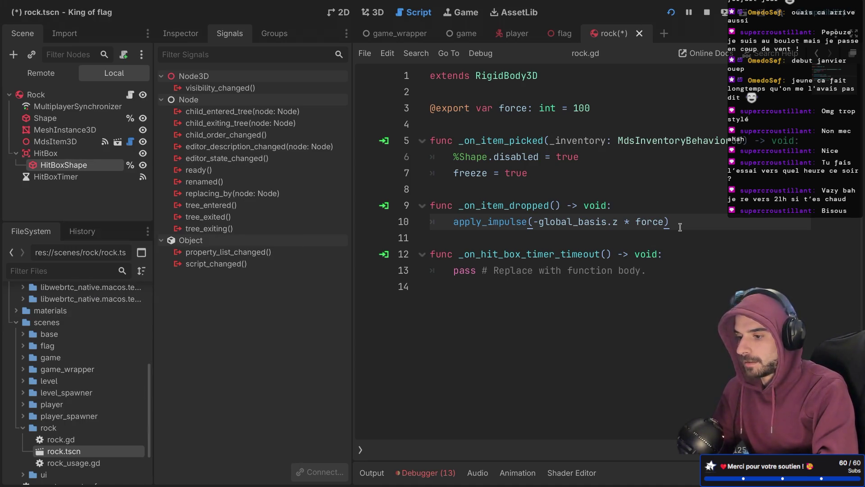
# - Add '%HitBoxShape.disabled = false' after the impulse line in the drop function
pyautogui.press('Return')
pyautogui.write('Hi')
pyautogui.press('Return')
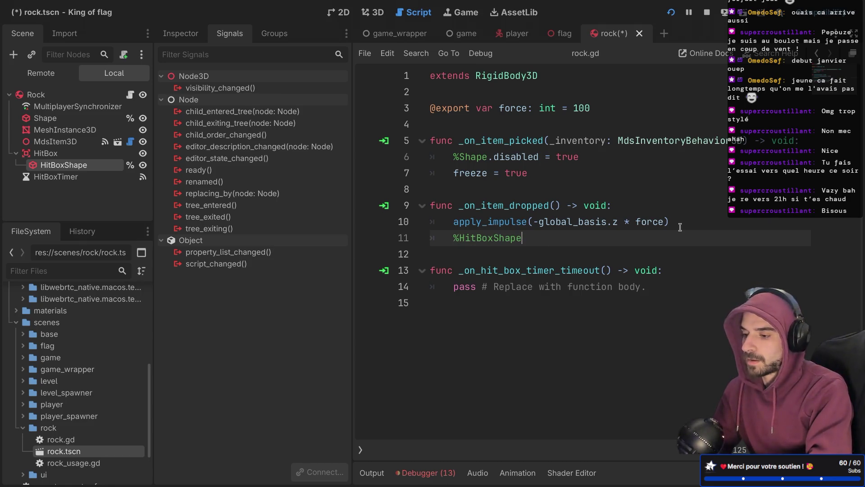
pyautogui.write('.sh')
pyautogui.press('BackSpace')
pyautogui.press('BackSpace')
pyautogui.write('di')
pyautogui.press('Return')
pyautogui.write('false')
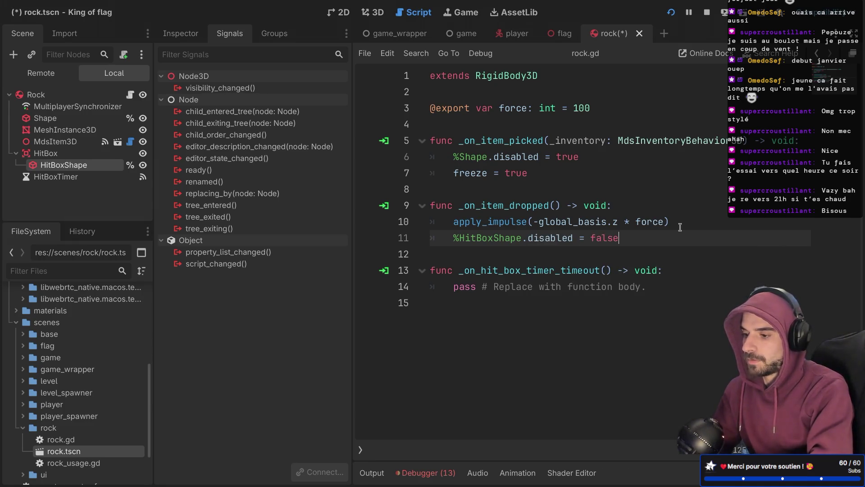
# - Replace the timeout function's pass with '%HitBoxShape.disabled = true' and save the script
pyautogui.tripleClick(678, 237)
pyautogui.hotkey('ctrl', 'c')
pyautogui.click(678, 284)
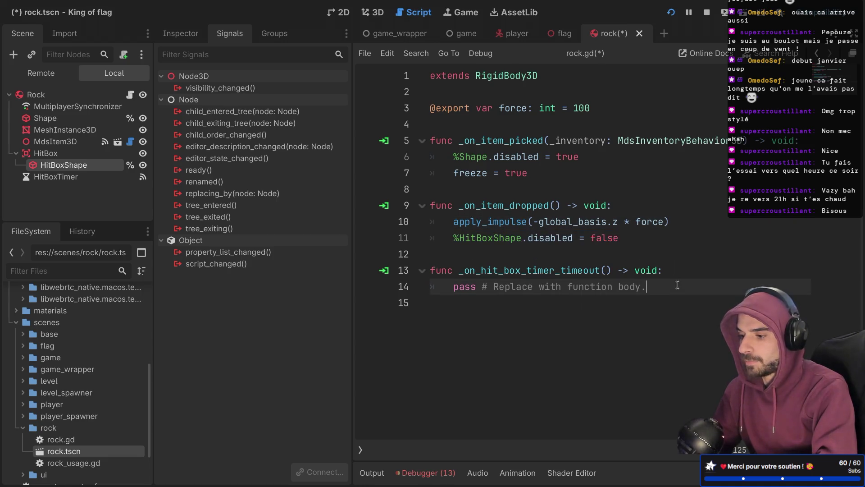
pyautogui.press('Return')
pyautogui.hotkey('ctrl', 'v')
pyautogui.doubleClick(612, 299)
pyautogui.write('true')
pyautogui.moveTo(658, 285); pyautogui.dragTo(666, 271)
pyautogui.press('BackSpace')
pyautogui.hotkey('ctrl', 's')
# - Give HitBoxTimer a unique name, add '%HitBoxTimer.start()' on drop, save, and run the game
pyautogui.click(654, 241)
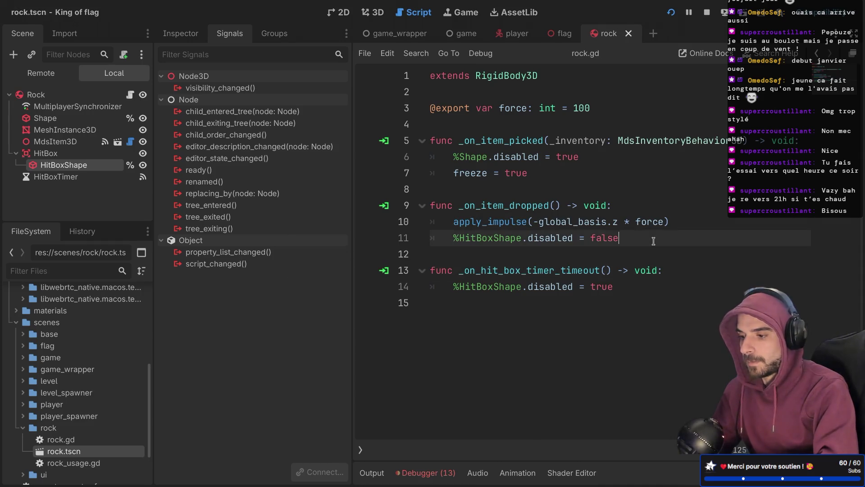
pyautogui.press('Return')
pyautogui.rightClick(103, 177)
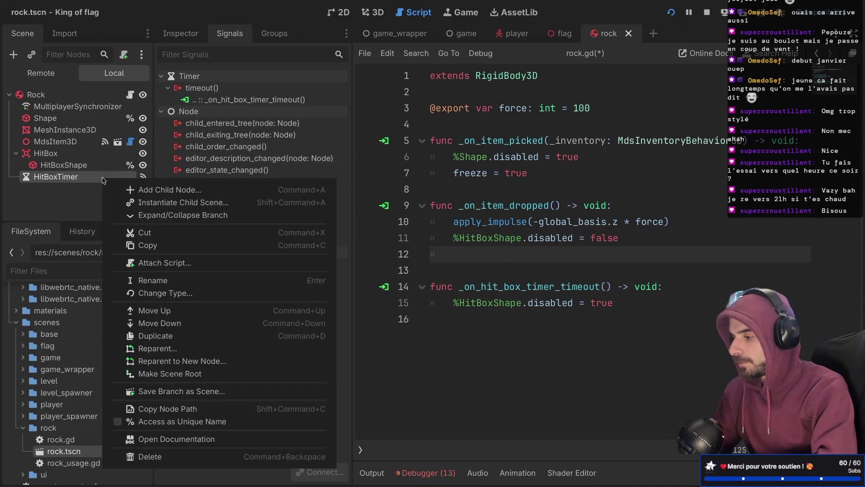
pyautogui.click(121, 423)
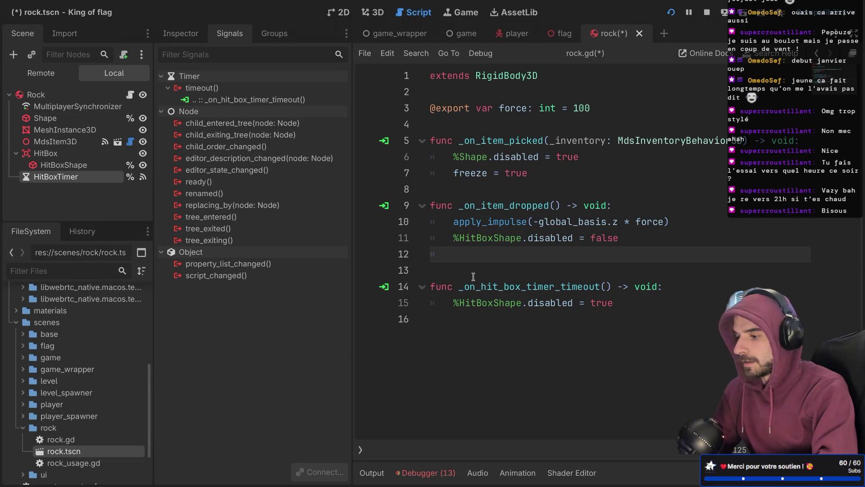
pyautogui.write('Hit')
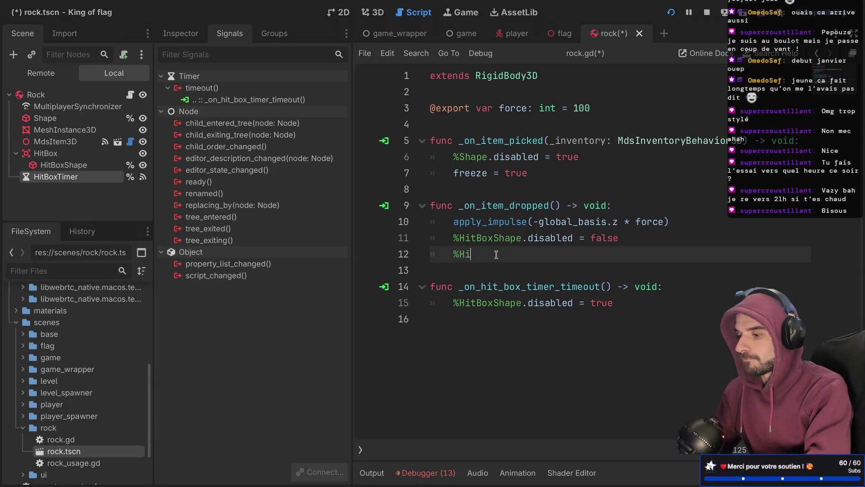
pyautogui.press('Down')
pyautogui.press('Return')
pyautogui.write('.st')
pyautogui.press('Return')
pyautogui.hotkey('ctrl', 's')
pyautogui.click(498, 238)
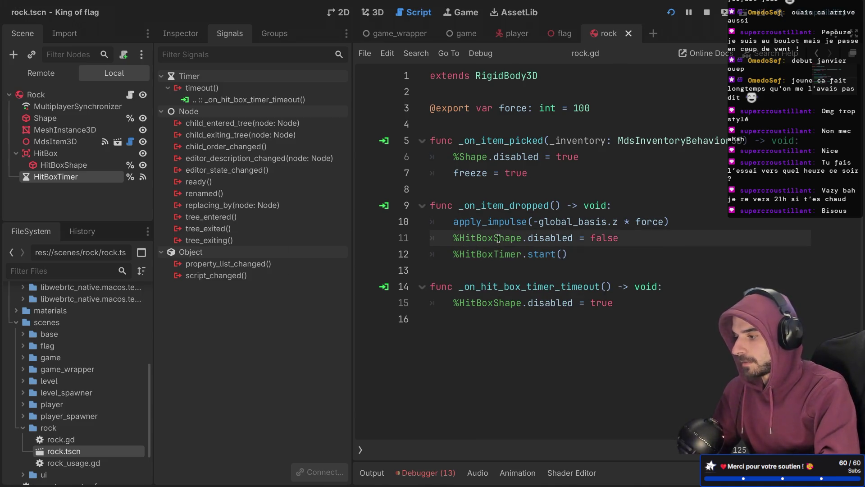
pyautogui.click(181, 35)
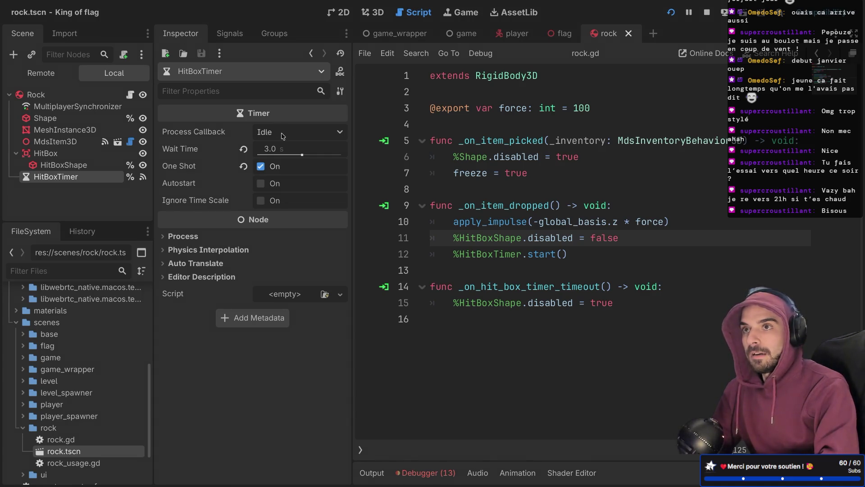
pyautogui.click(671, 12)
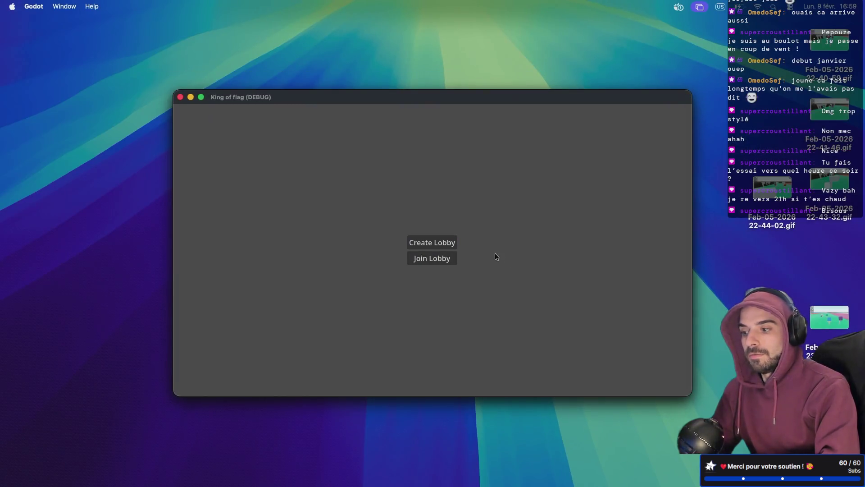
# - Host a lobby in the first game window and join it from the second instance
pyautogui.click(415, 239)
pyautogui.moveTo(434, 98); pyautogui.dragTo(583, 170)
pyautogui.click(488, 144)
pyautogui.click(443, 242)
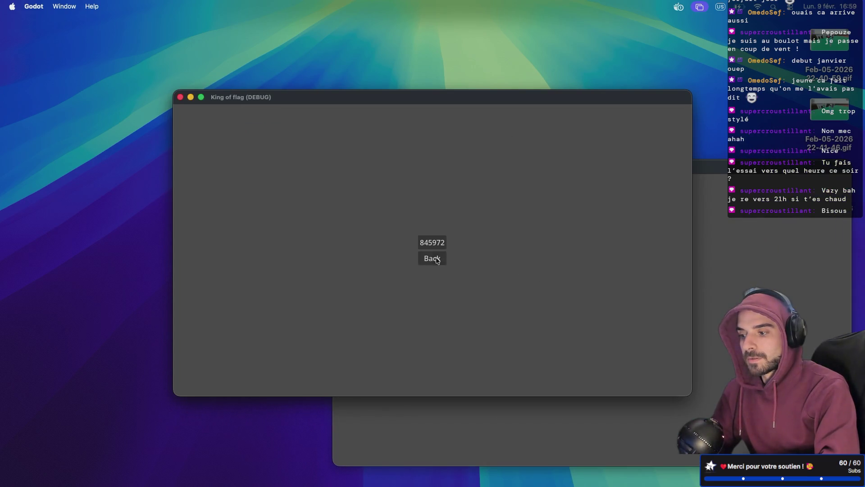